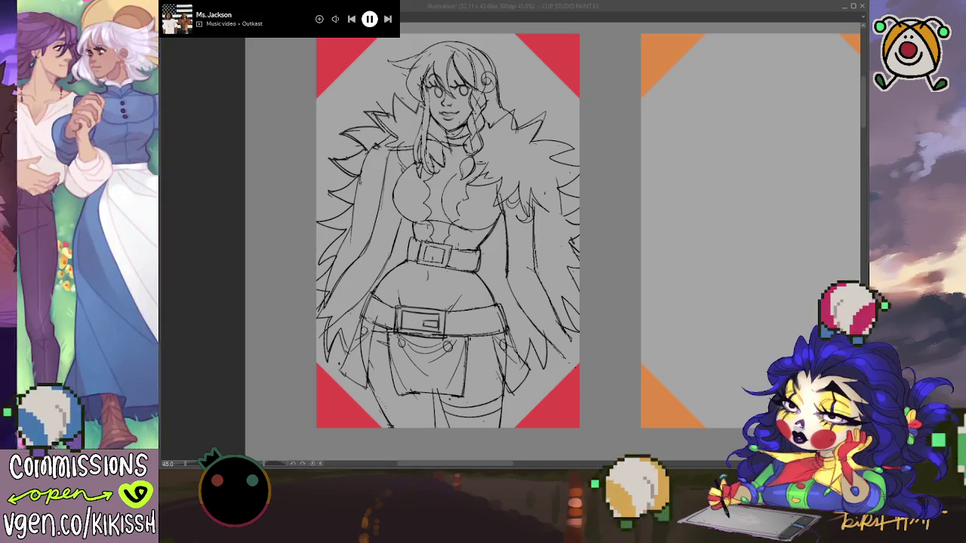
Try a stroke beside the hair, undo it, and pan into position behind the shoulder for the sword hilt.
mouse_move(603, 270)
mouse_down()
mouse_move(483, 274)
mouse_move(543, 280)
mouse_up()
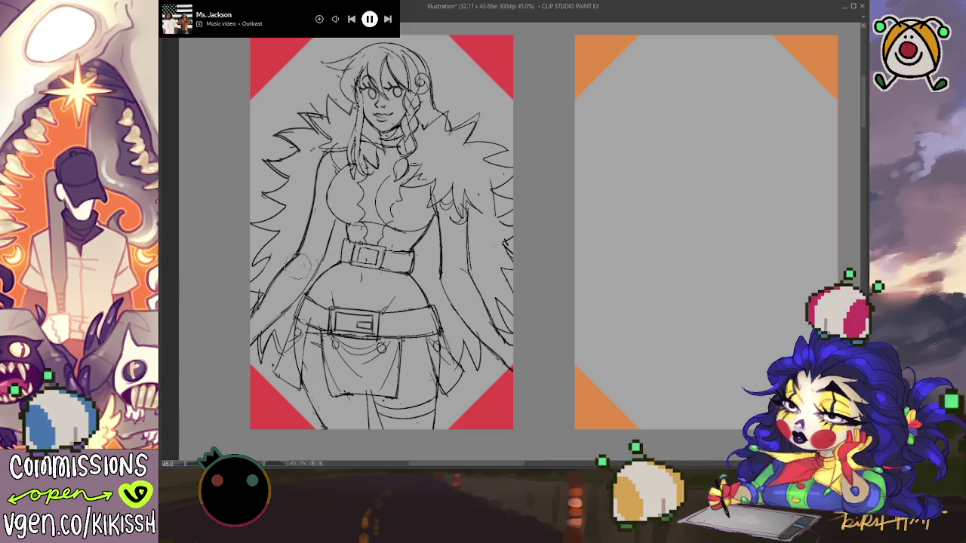
drag(481, 253, 491, 261)
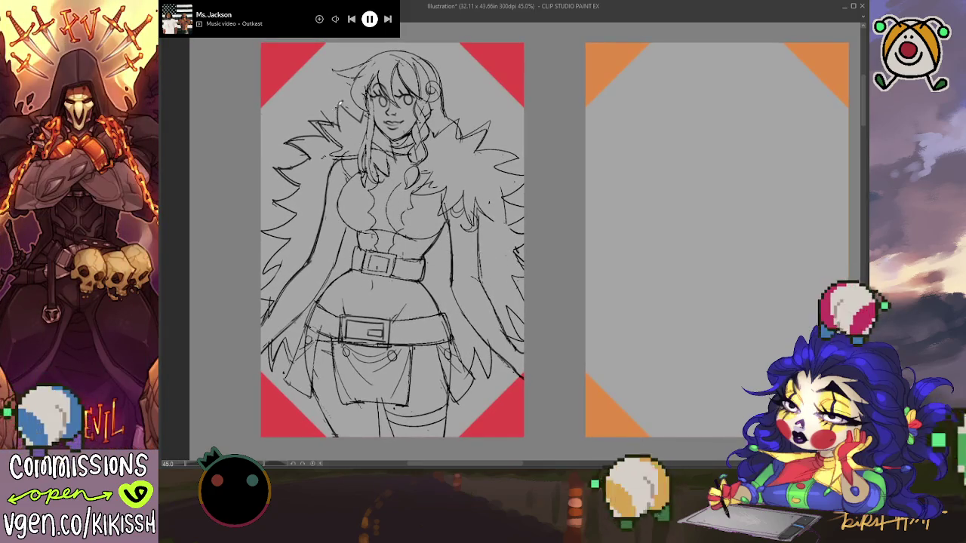
mouse_move(330, 115)
mouse_down()
mouse_move(316, 69)
mouse_move(302, 60)
mouse_move(315, 92)
mouse_up()
key(ctrl+z)
key(ctrl+z)
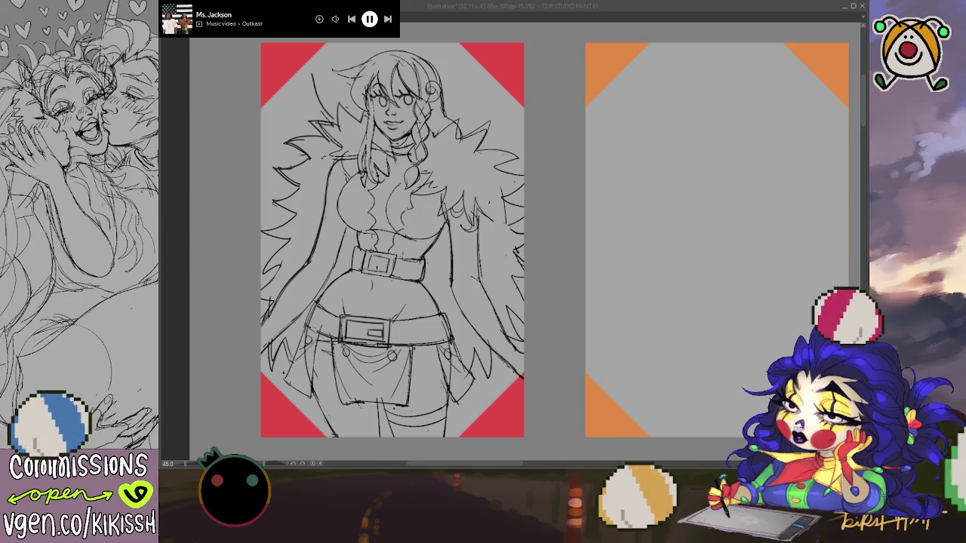
click(374, 332)
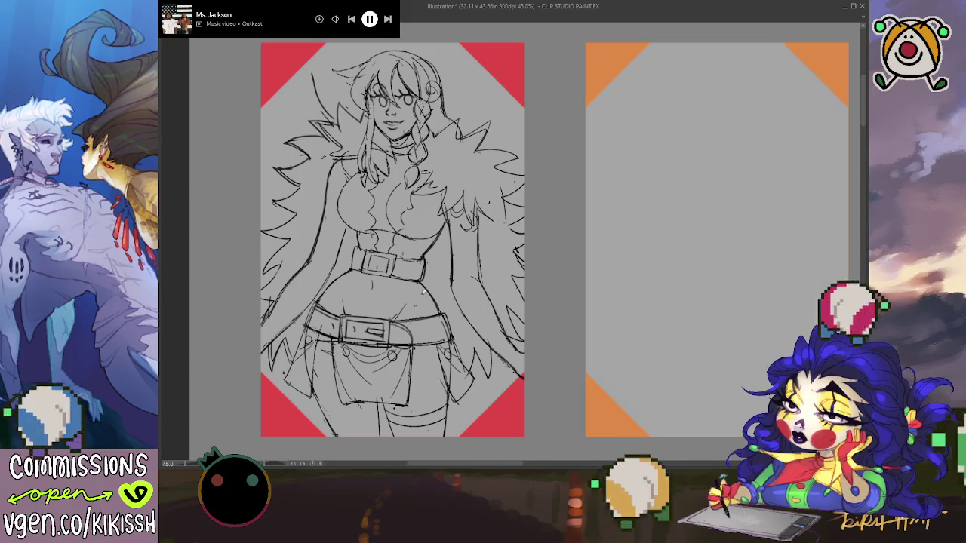
drag(449, 252, 458, 257)
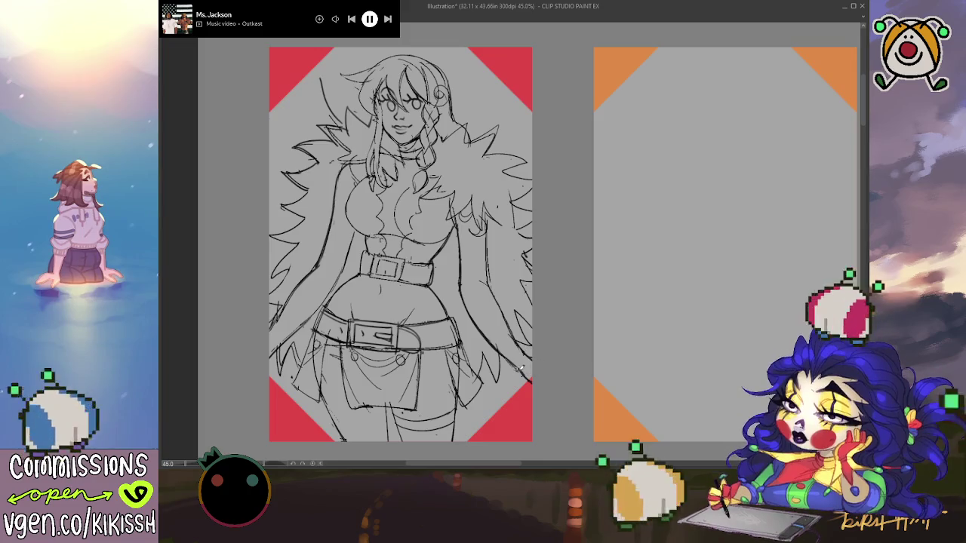
drag(550, 261, 558, 266)
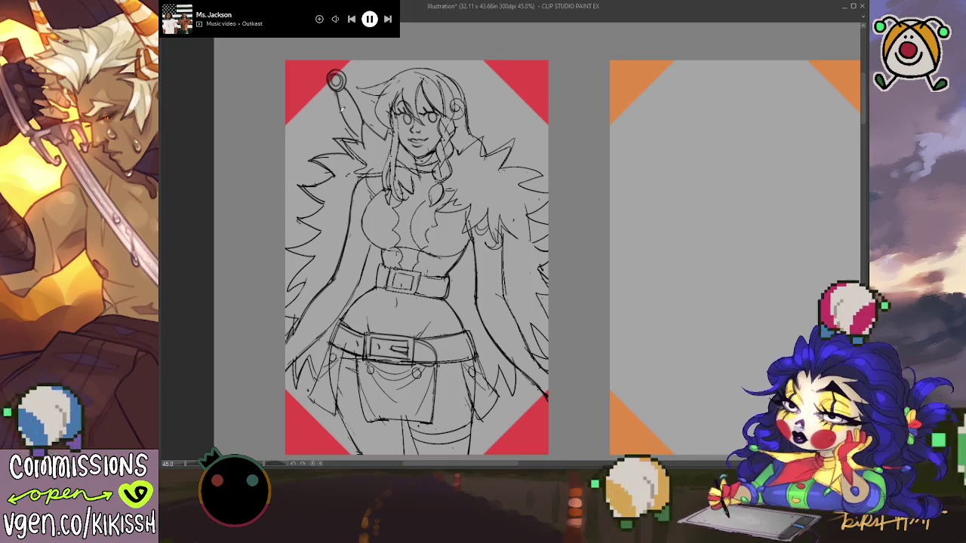
Draw diagonal wrap stripes up the sword hilt, zoom out to check, and sketch an earring by the ear.
mouse_move(349, 130)
mouse_down()
mouse_move(361, 124)
mouse_move(354, 97)
mouse_up()
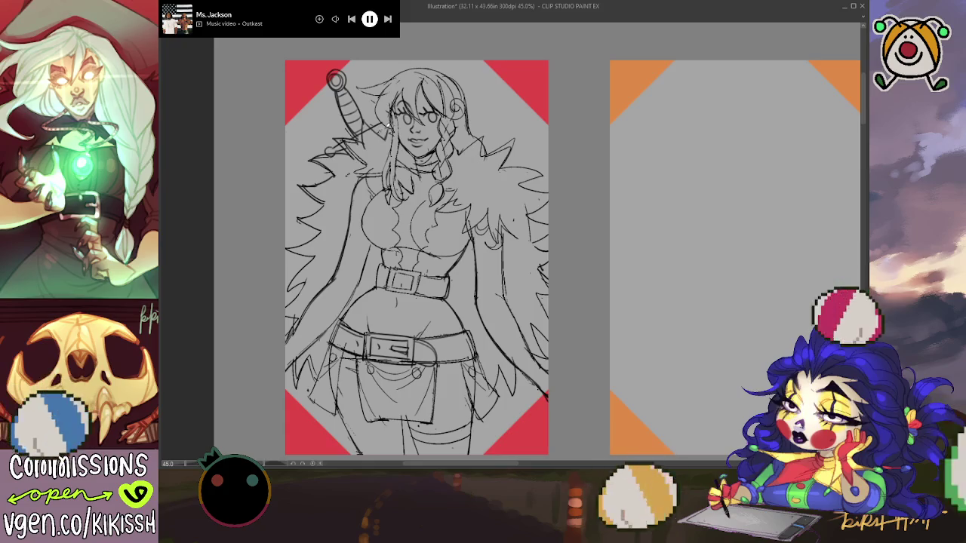
scroll(593, 219, down, 1)
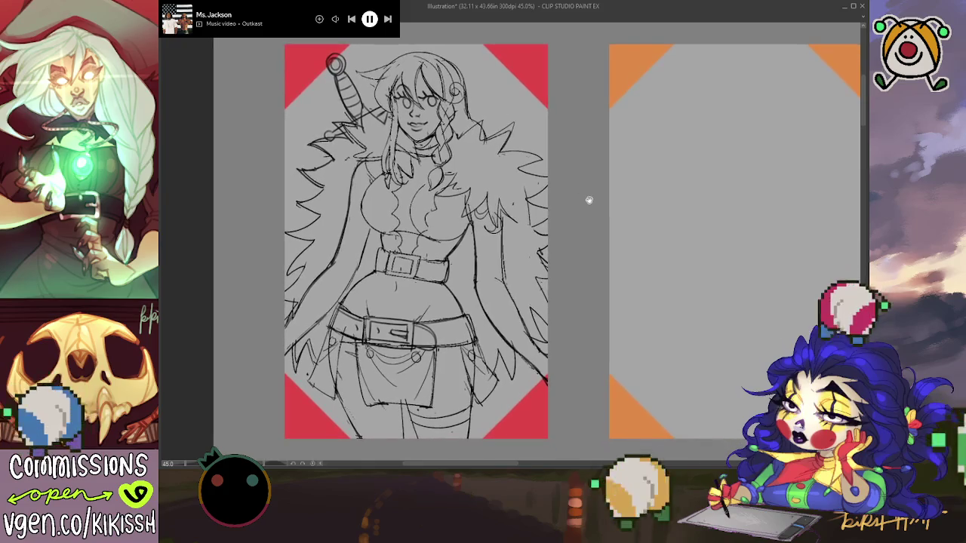
scroll(571, 214, down, 1)
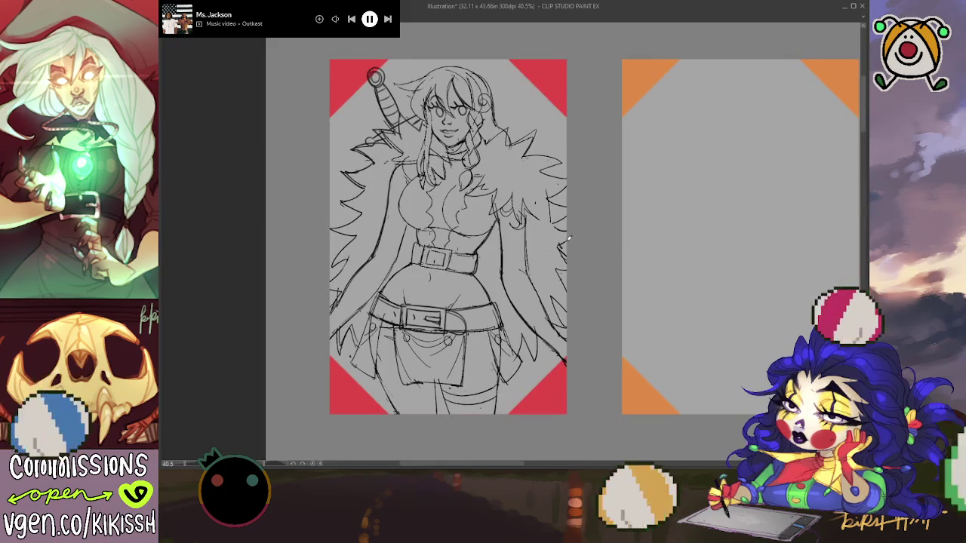
scroll(562, 241, right, 1)
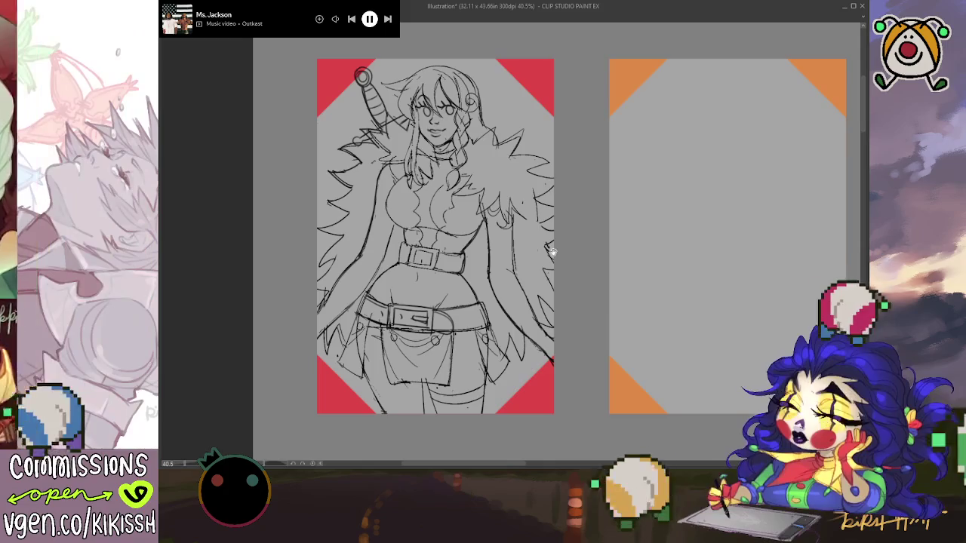
scroll(461, 169, up, 1)
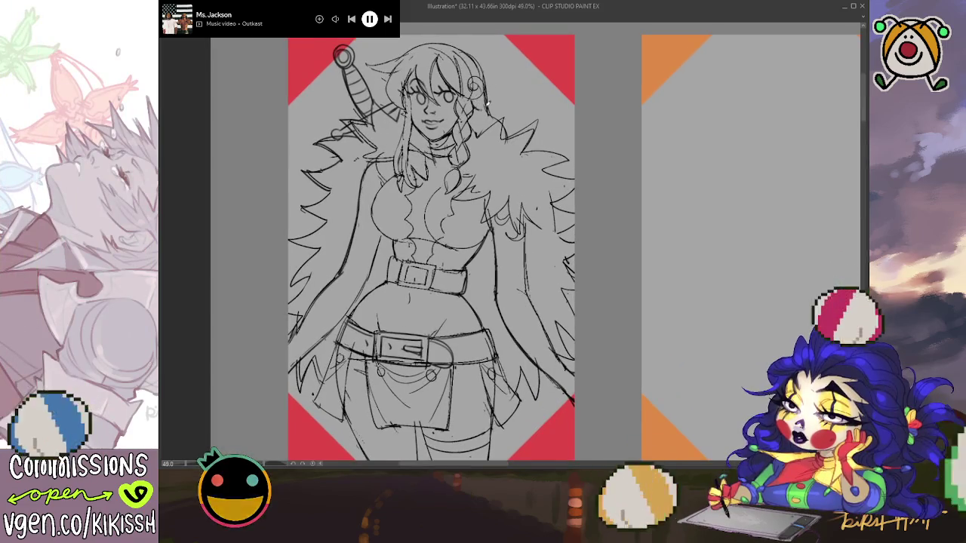
drag(498, 99, 491, 107)
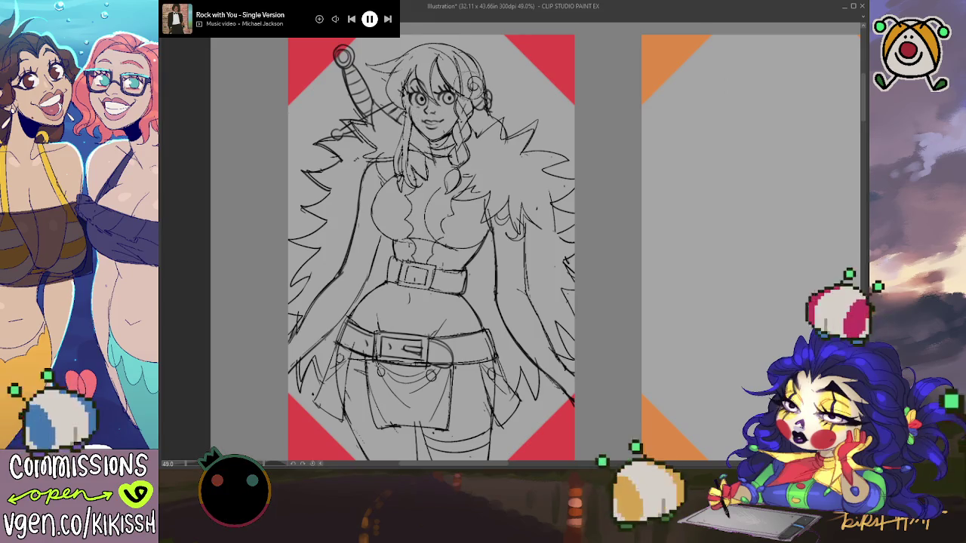
scroll(587, 233, down, 1)
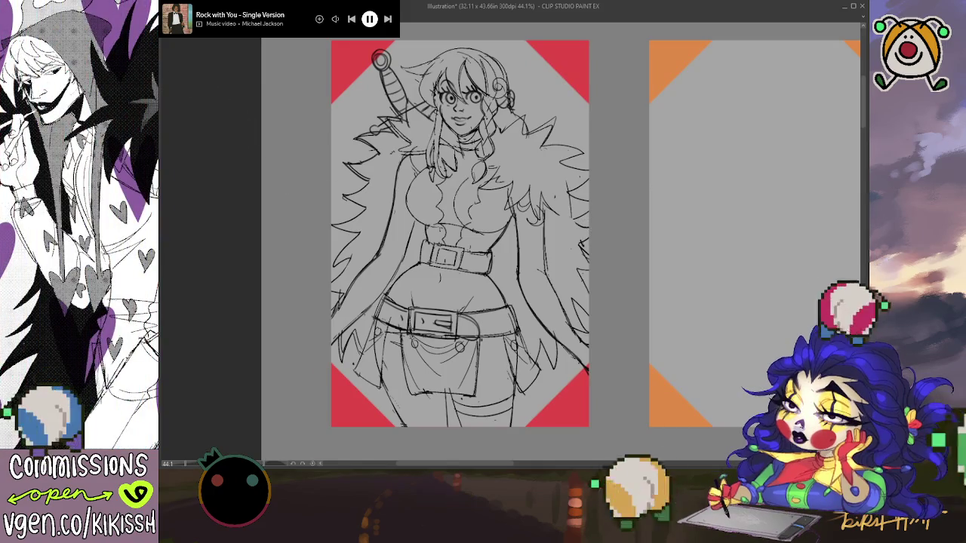
key(h)
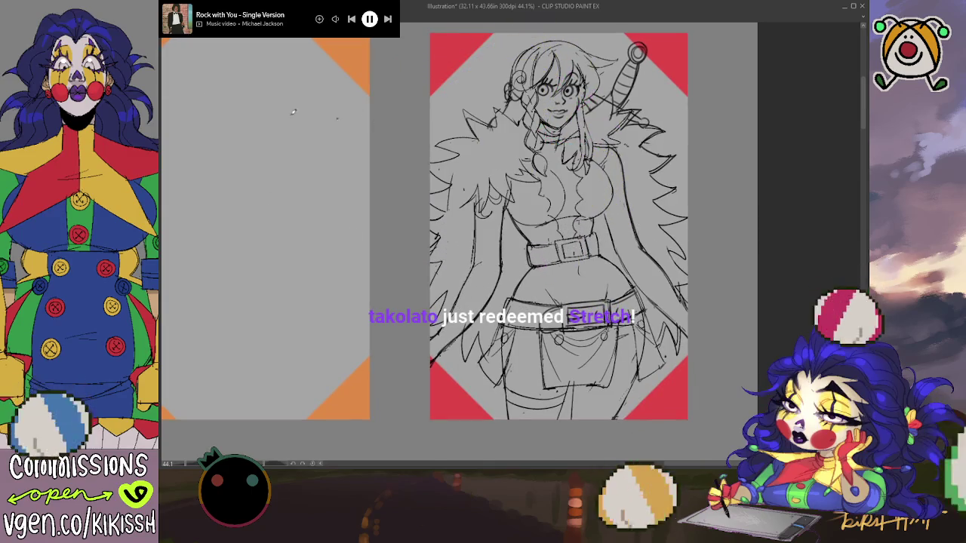
key(h)
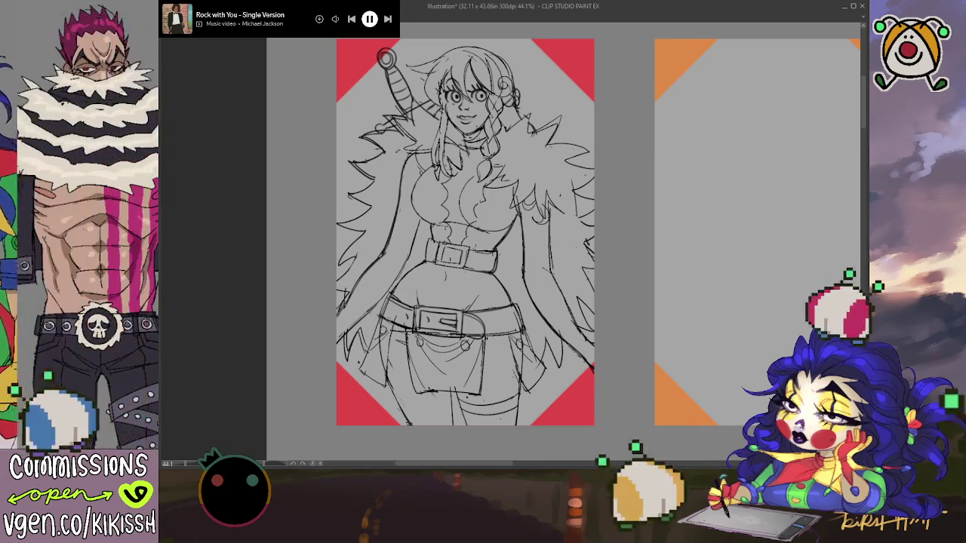
key(e)
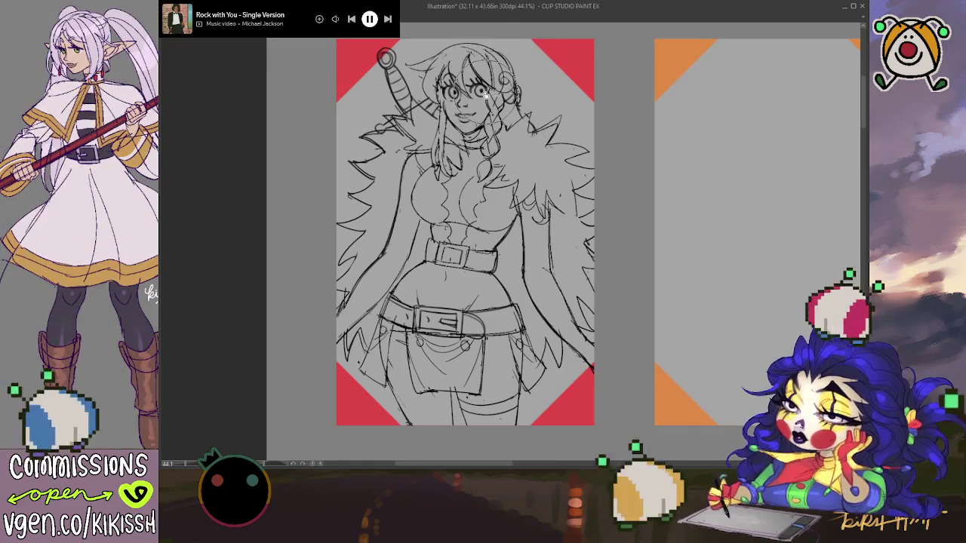
Add hair strands around the face, nudge the sketch layer up and back, and loop the left fur top.
mouse_move(472, 71)
mouse_down()
mouse_move(434, 109)
mouse_move(445, 106)
mouse_up()
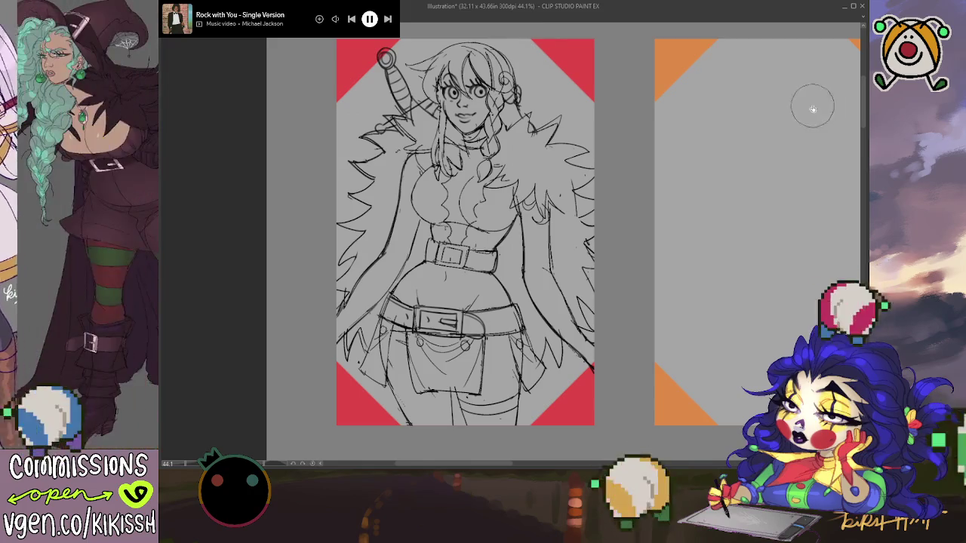
drag(514, 281, 516, 266)
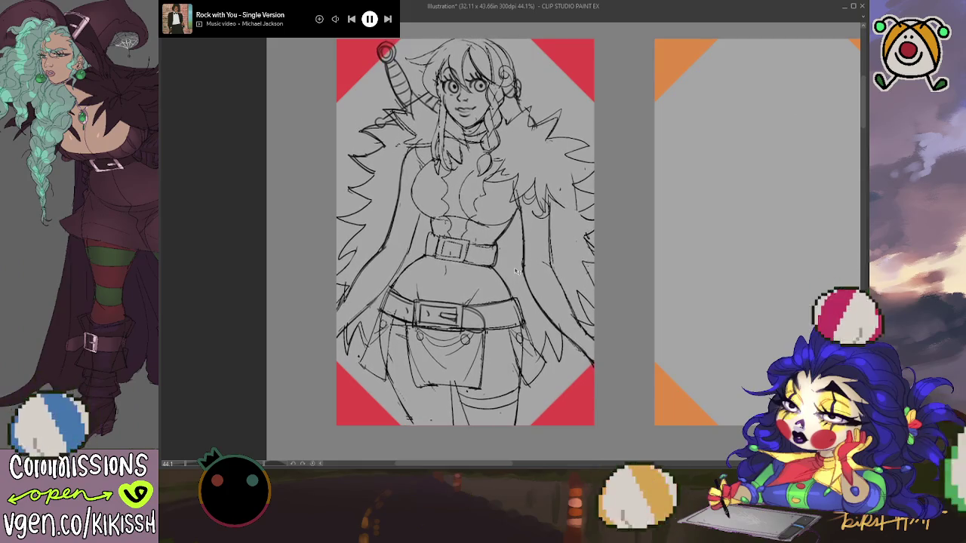
drag(516, 266, 518, 280)
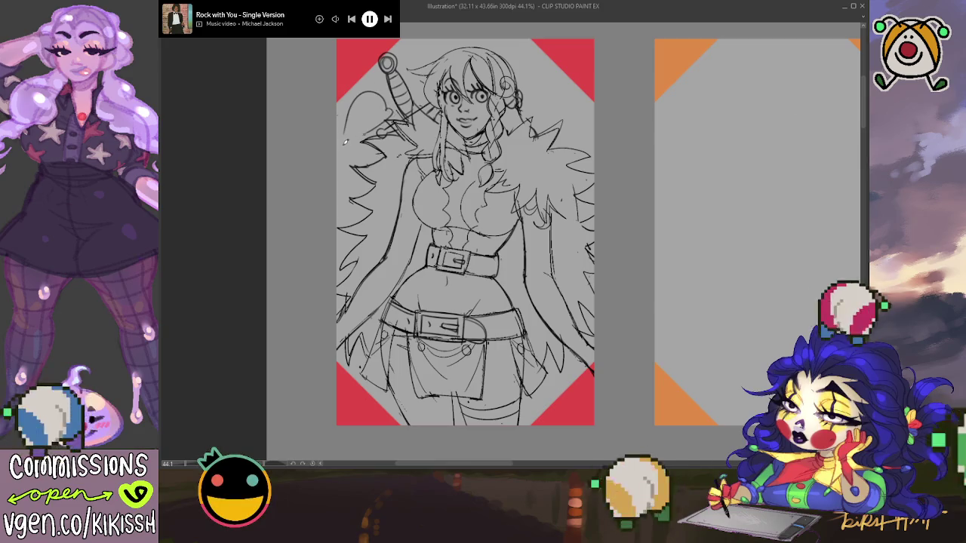
drag(396, 105, 351, 139)
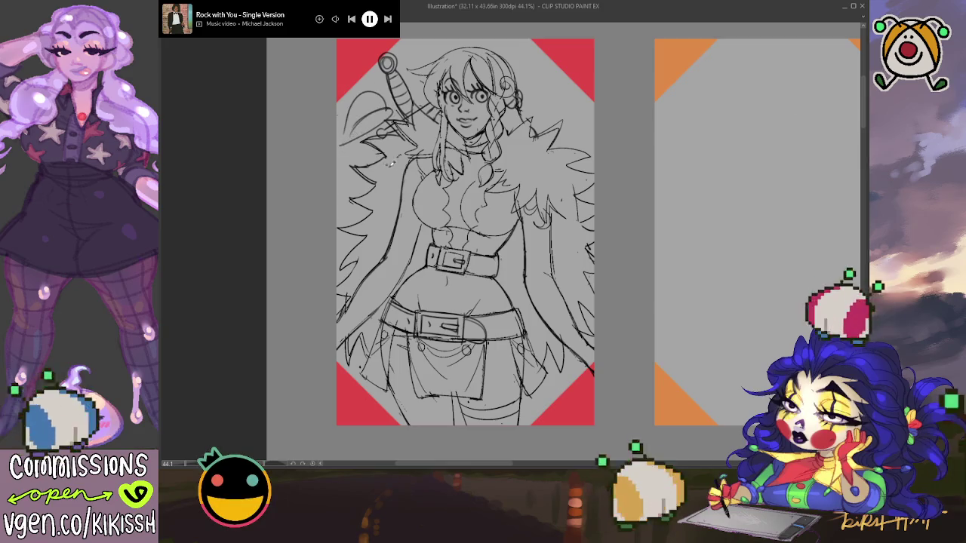
Undo the fur loops, draw a curved line across the chest, then view the XF2.png sticker reference.
key(ctrl+z)
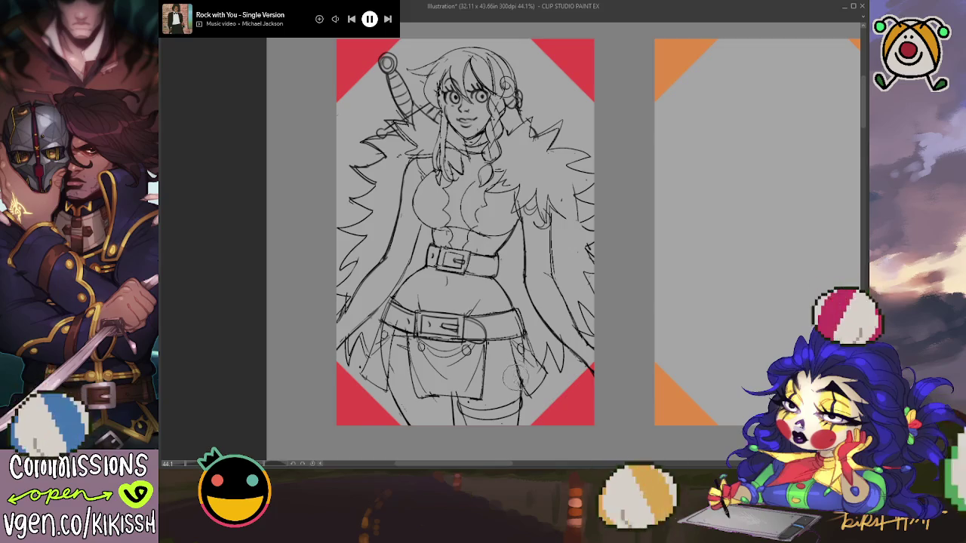
scroll(521, 321, down, 1)
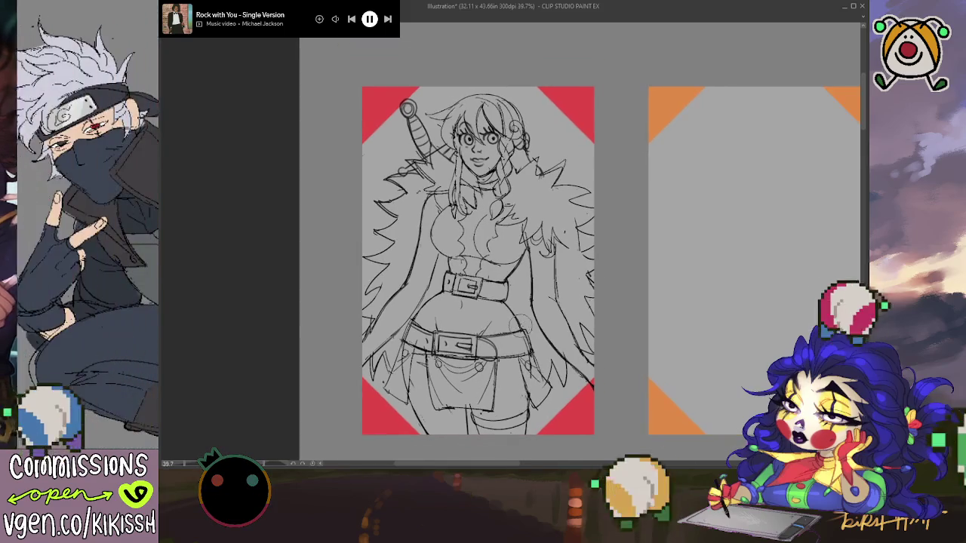
scroll(466, 243, up, 1)
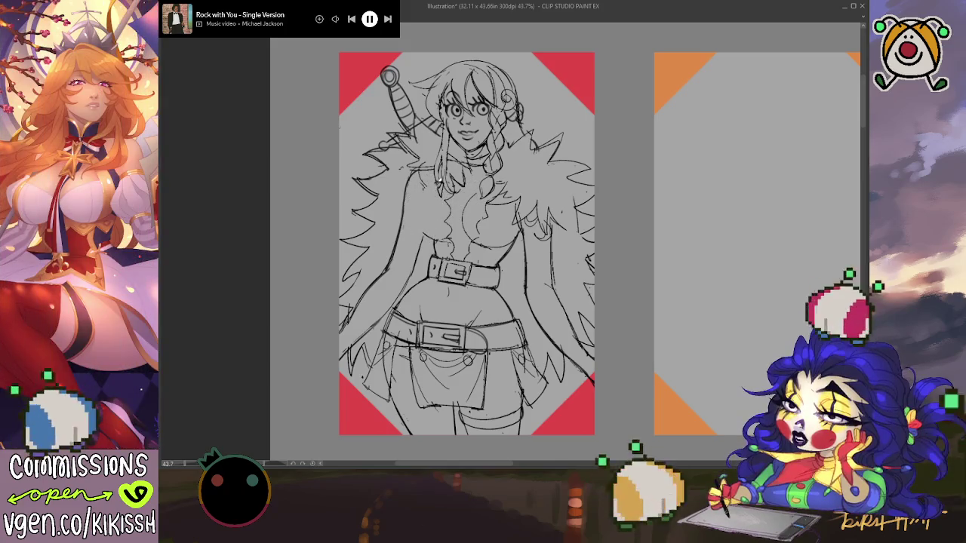
drag(417, 202, 446, 231)
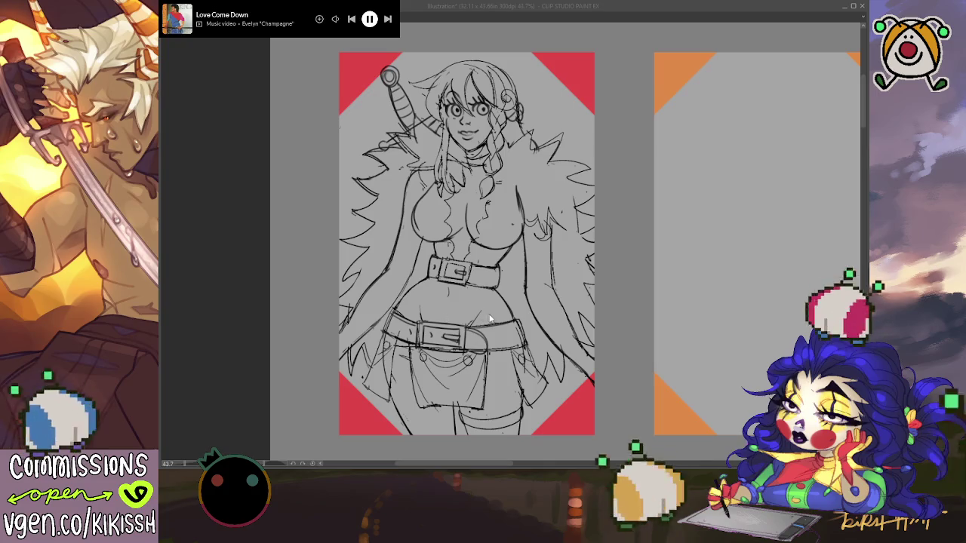
key(ctrl+Tab)
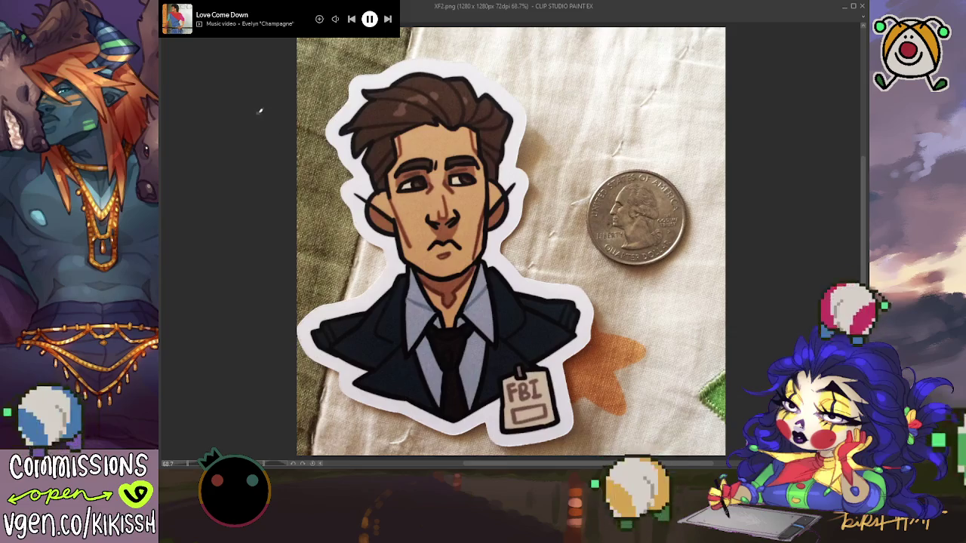
Cycle through the XF1/XF2 photos and other open documents back to the keychain cards sketch.
key(ctrl+Tab)
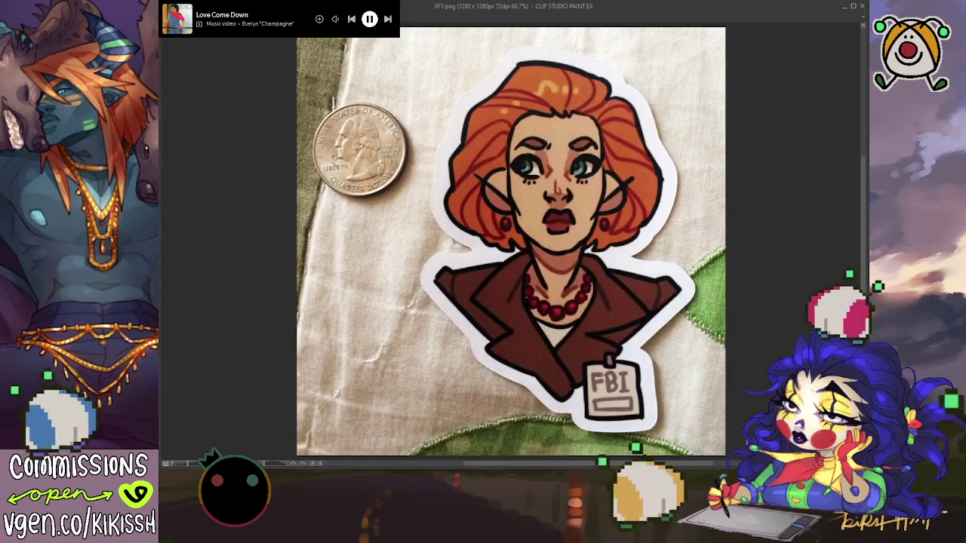
key(ctrl+Tab)
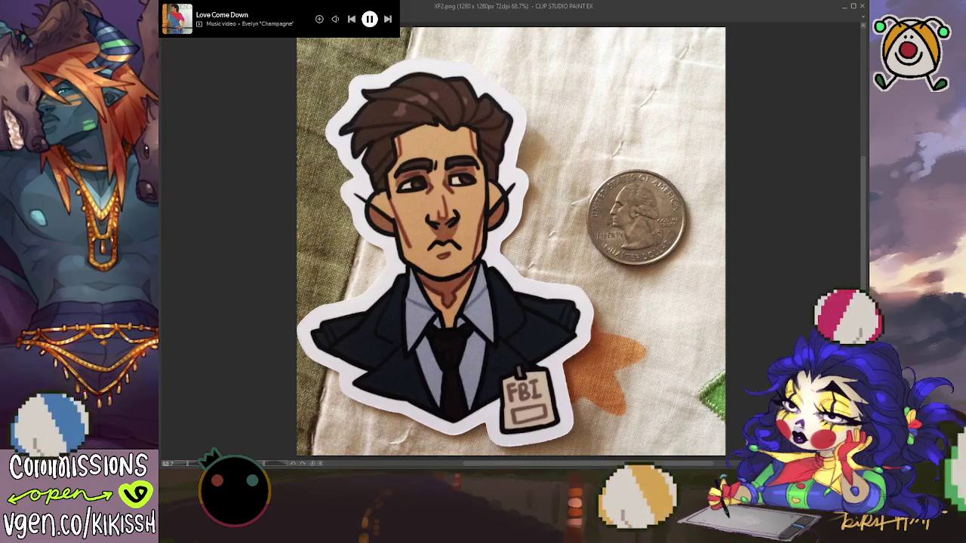
key(ctrl+Tab)
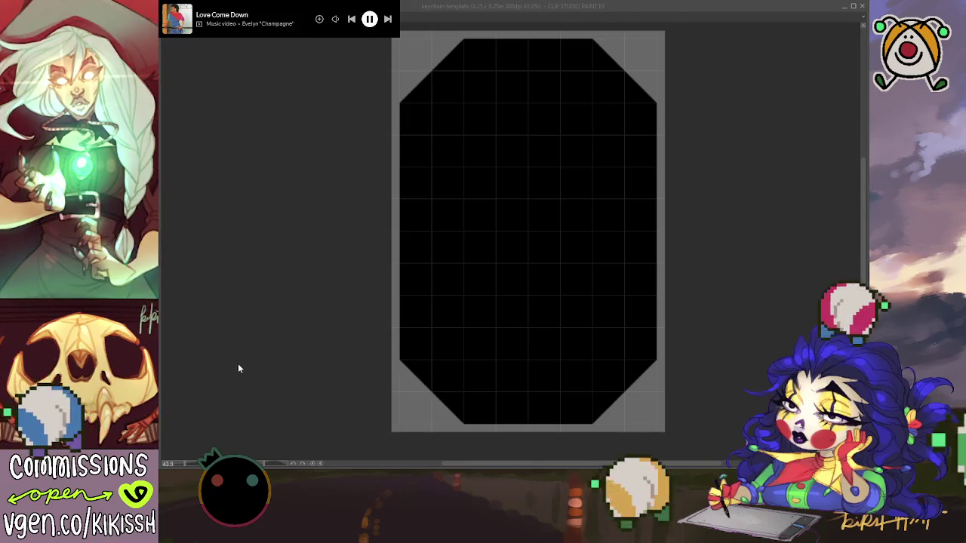
click(253, 348)
key(ctrl+Tab)
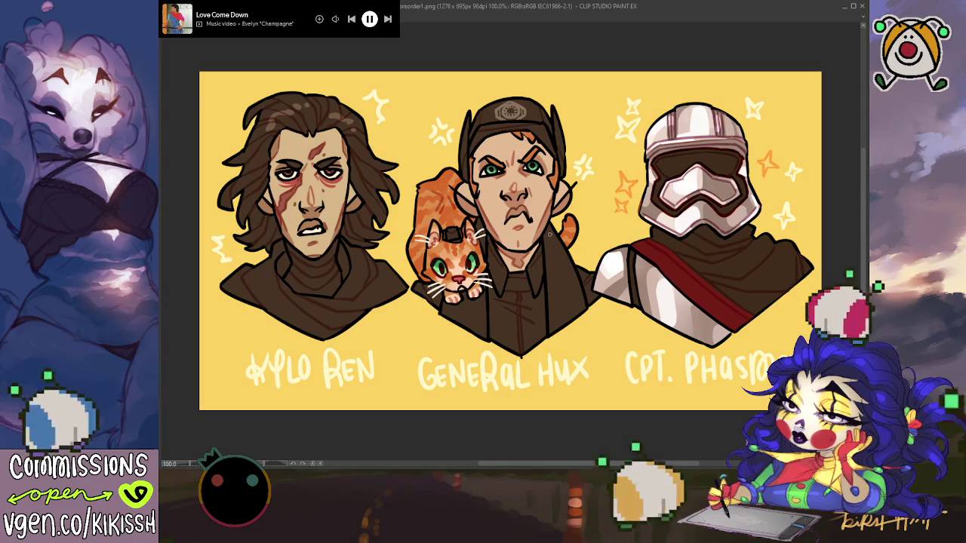
key(ctrl+Tab)
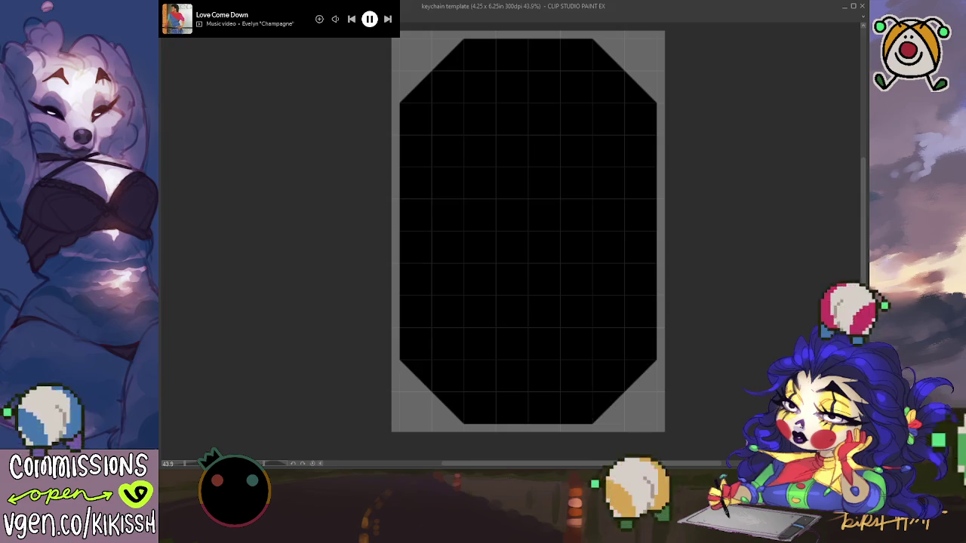
key(ctrl+Tab)
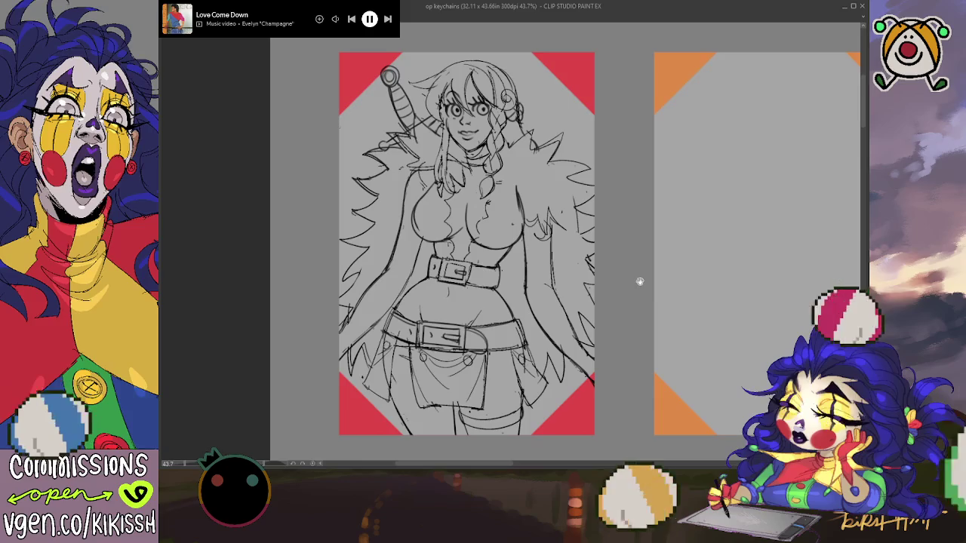
scroll(630, 283, down, 2)
scroll(634, 297, up, 1)
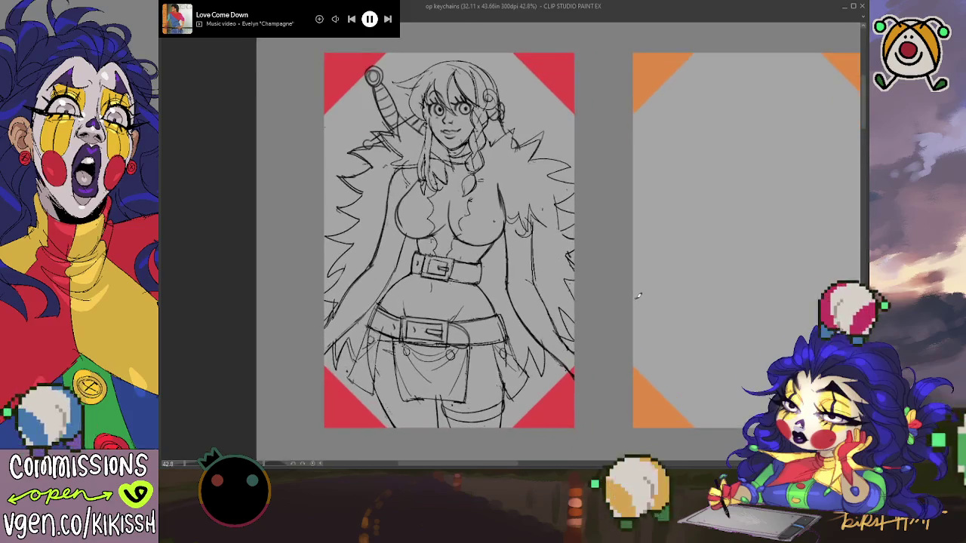
scroll(635, 297, down, 1)
scroll(636, 297, down, 2)
scroll(637, 297, down, 1)
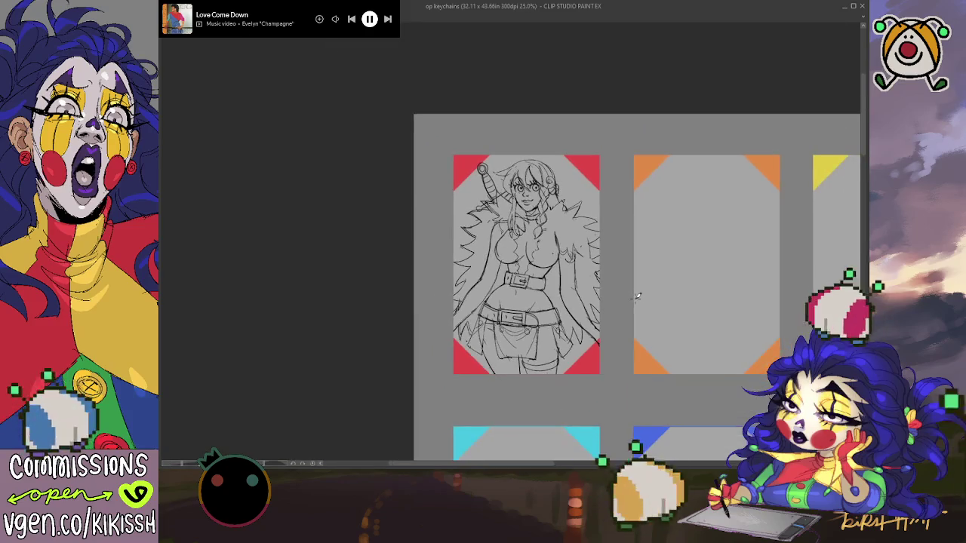
scroll(637, 297, down, 1)
scroll(637, 297, down, 1)
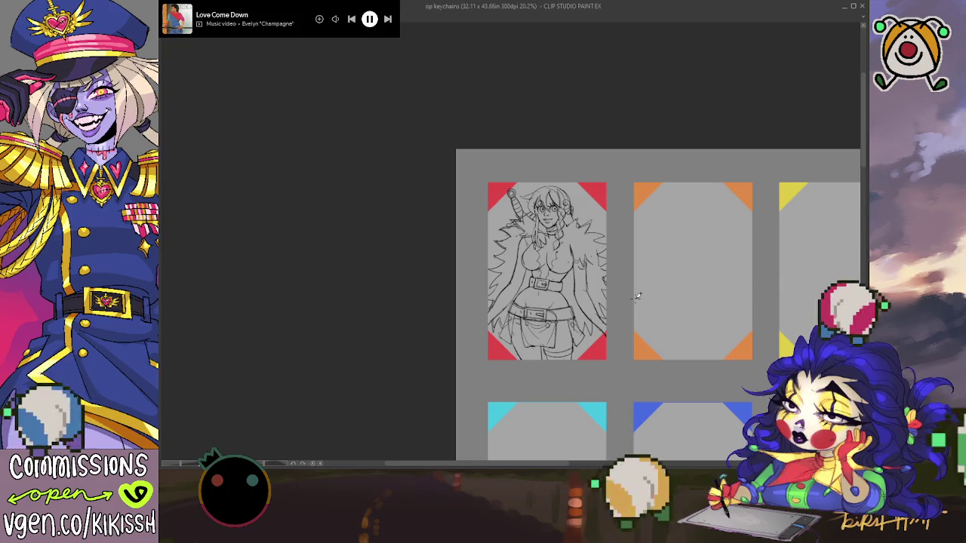
scroll(599, 296, up, 2)
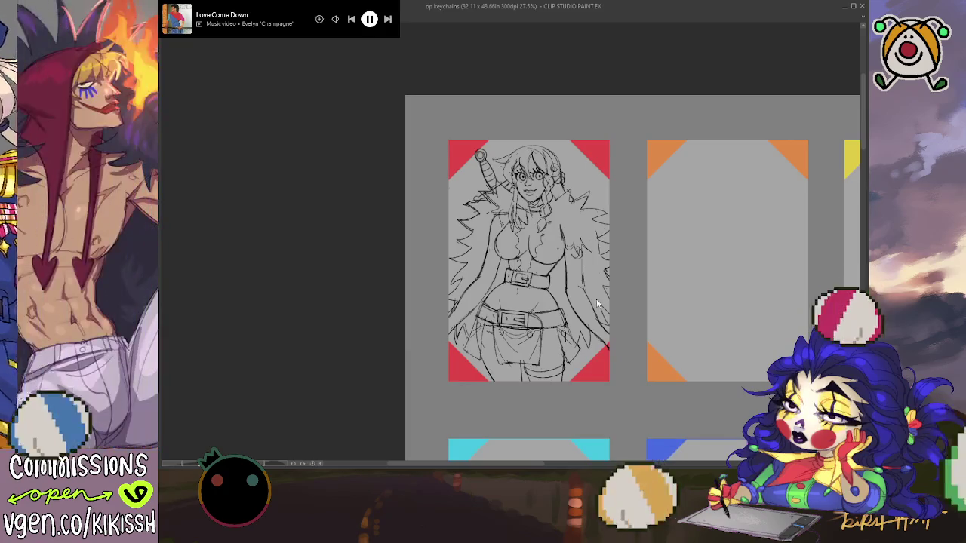
Free-transform the woman sketch slightly larger and nudge it right so it fills the red card.
key(ctrl+t)
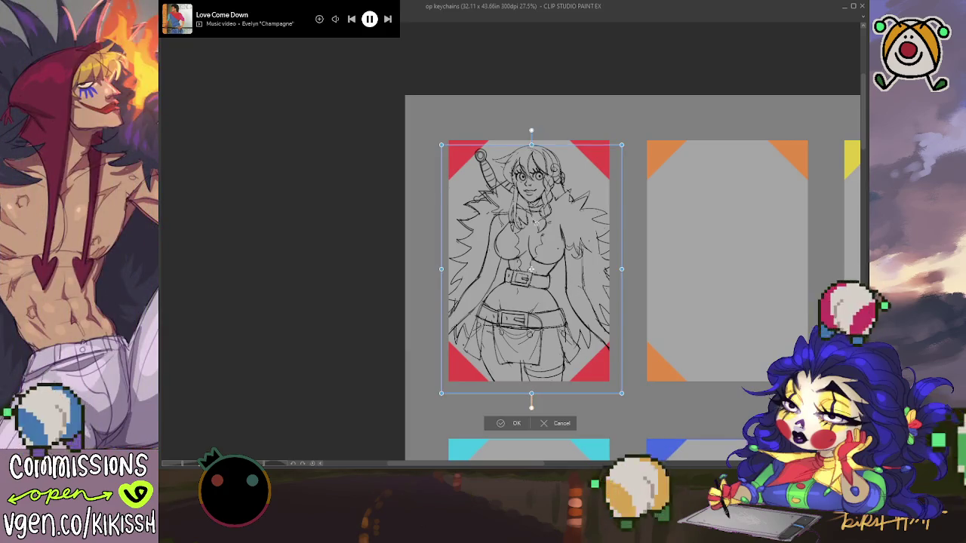
drag(531, 144, 532, 137)
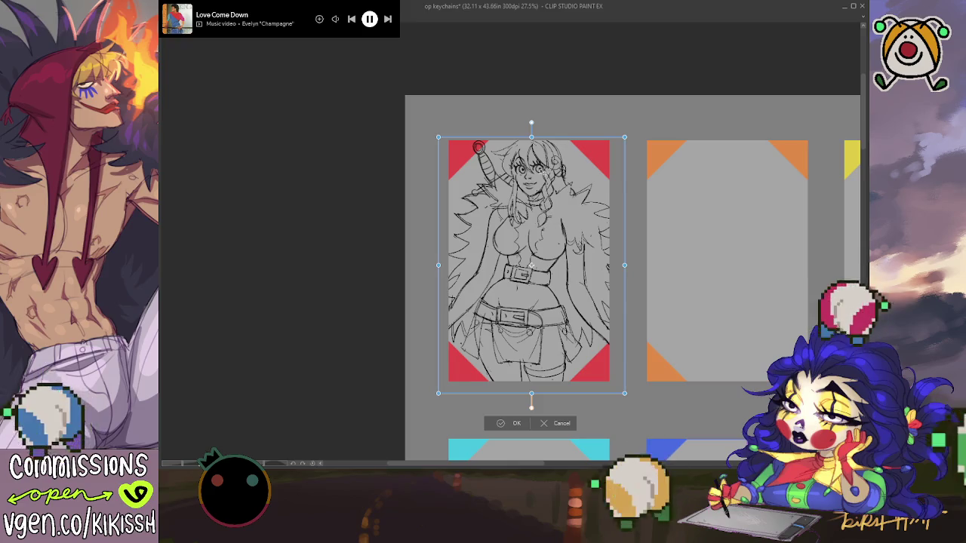
drag(531, 137, 532, 141)
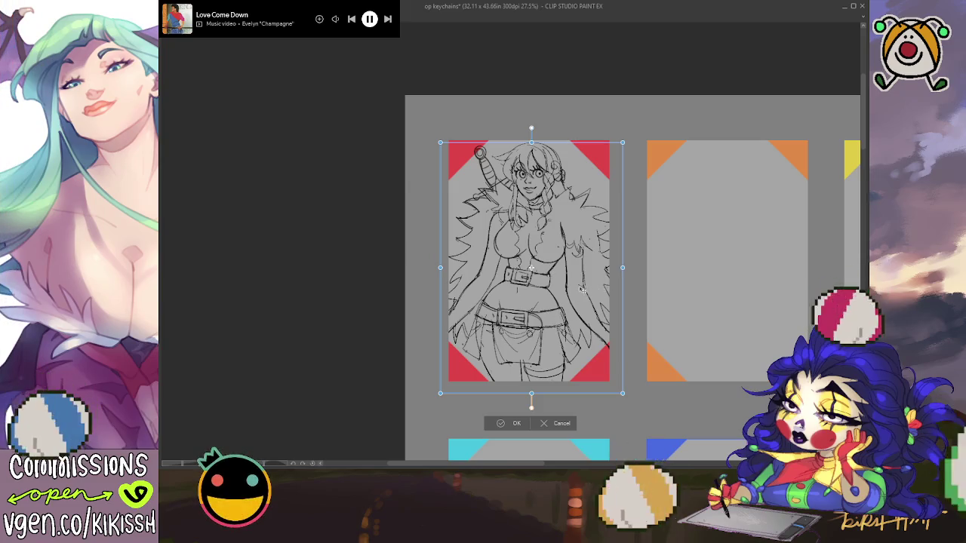
drag(581, 289, 584, 290)
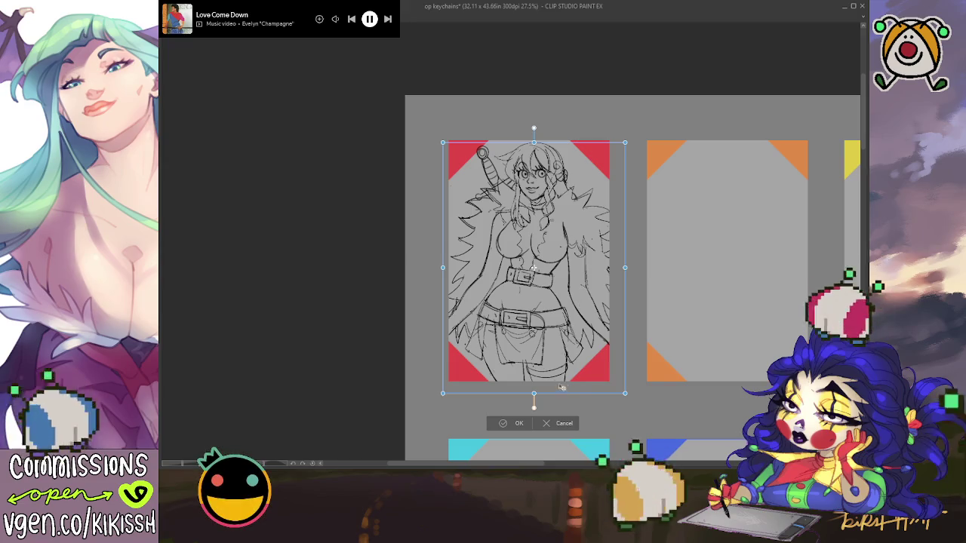
drag(533, 393, 534, 395)
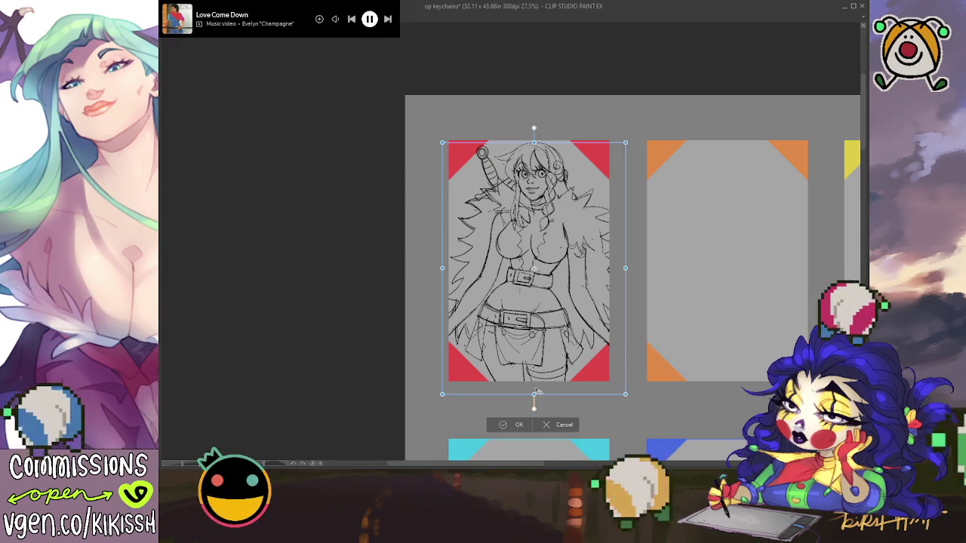
click(504, 425)
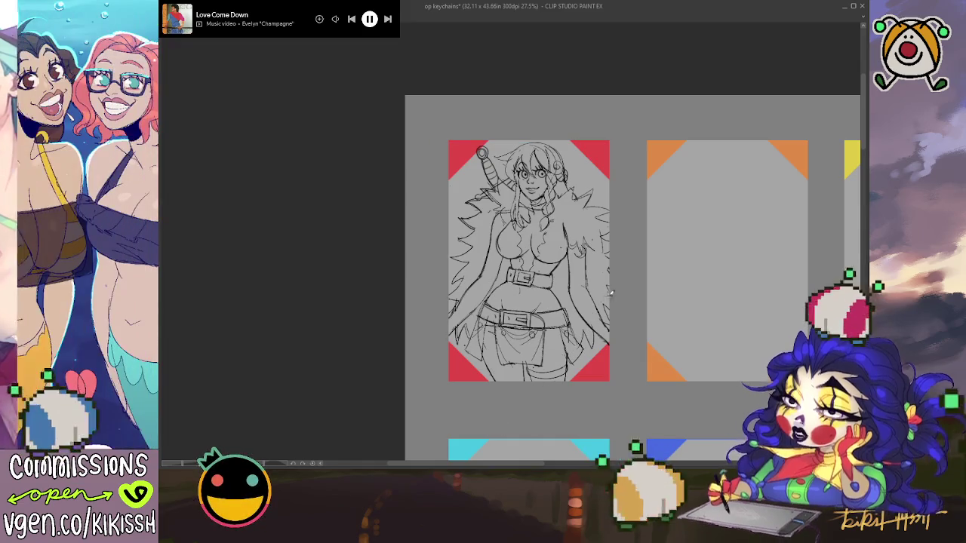
Add a fur stroke at the coat's right shoulder, zooming and panning around the sketch.
scroll(611, 280, up, 1)
scroll(610, 280, up, 1)
scroll(616, 257, up, 1)
scroll(617, 256, up, 1)
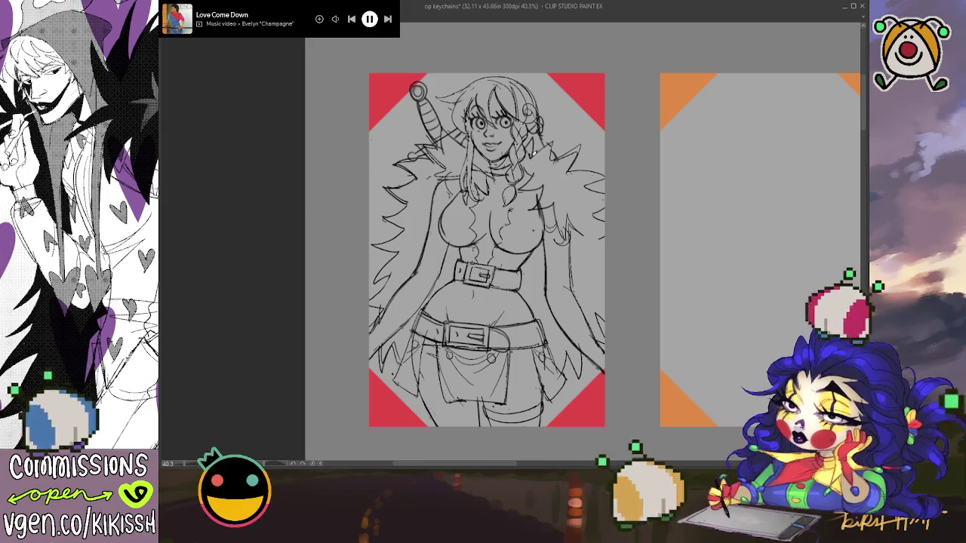
drag(564, 134, 551, 158)
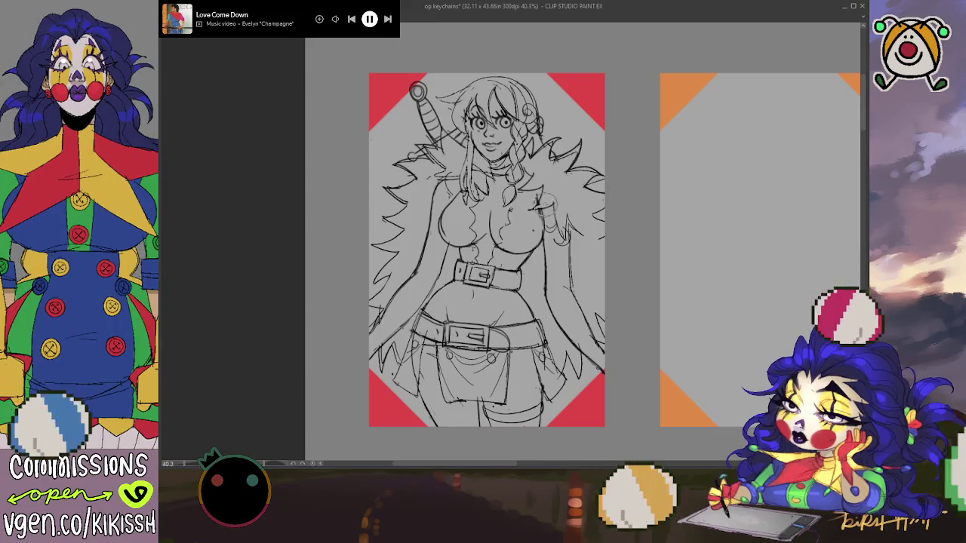
scroll(562, 219, down, 1)
scroll(562, 220, down, 2)
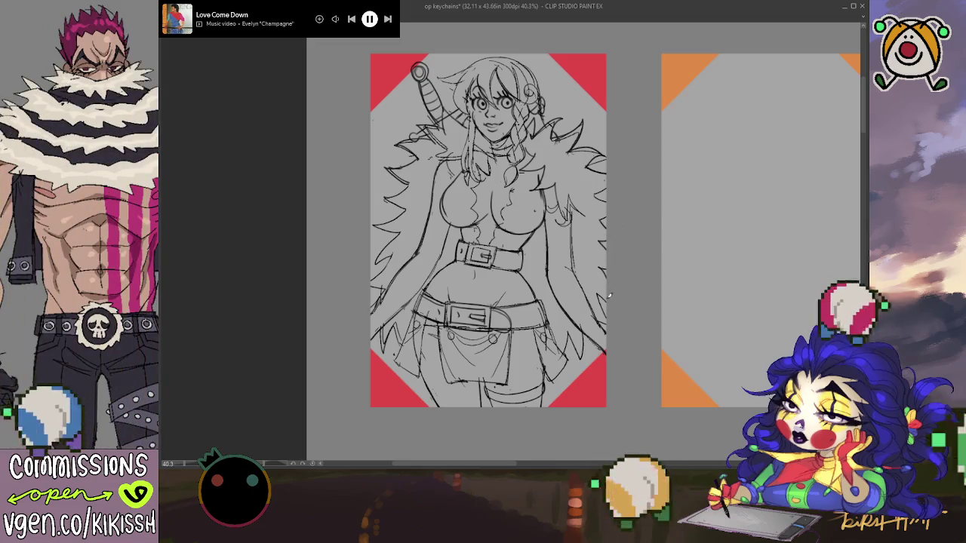
drag(635, 233, 629, 231)
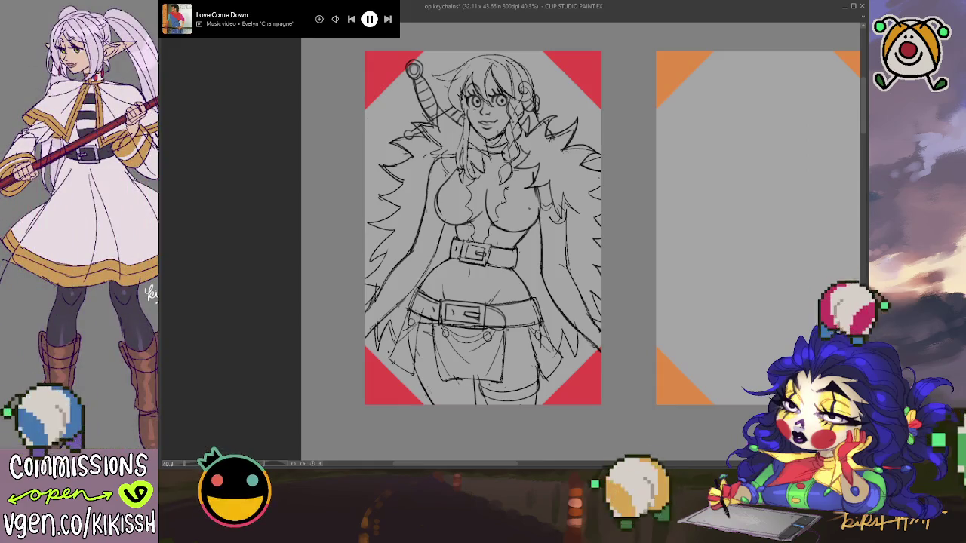
drag(755, 379, 763, 358)
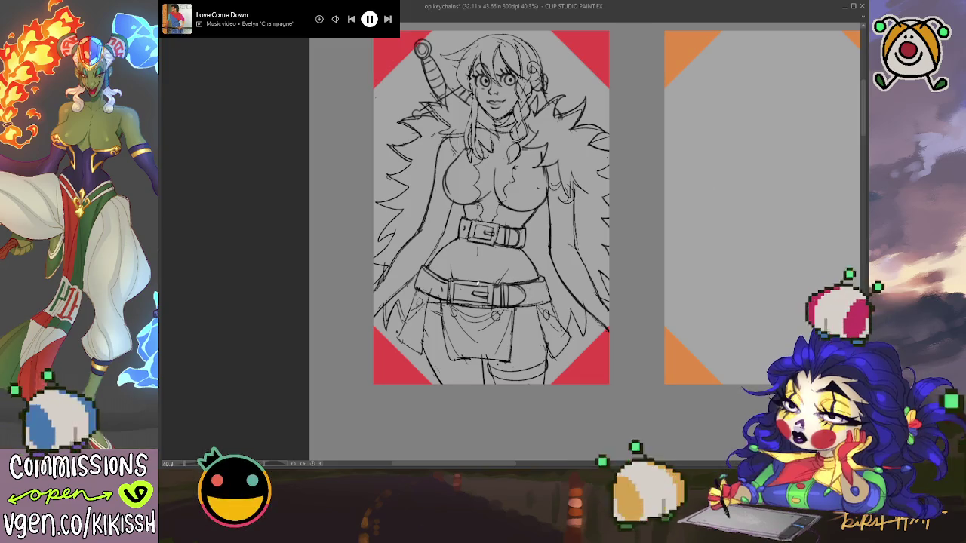
scroll(498, 204, down, 1)
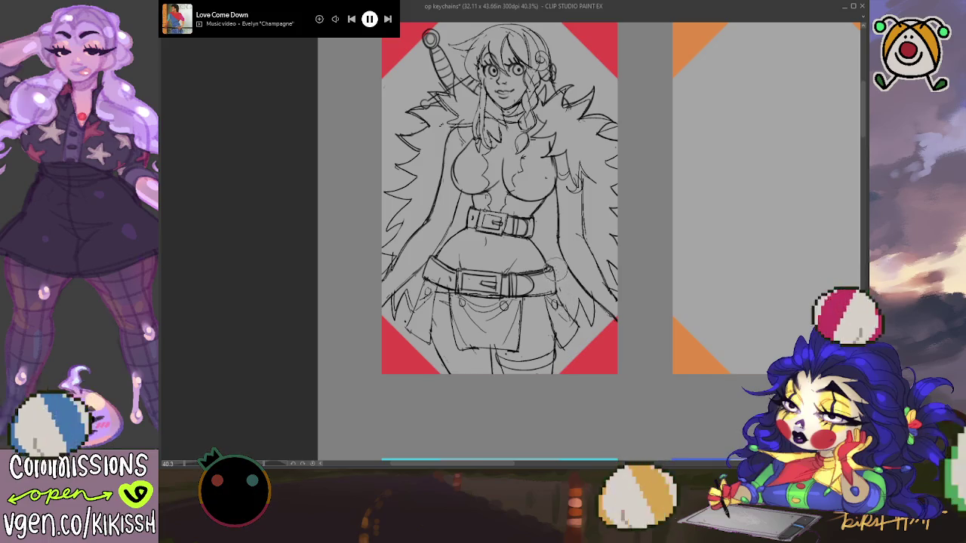
scroll(561, 240, down, 1)
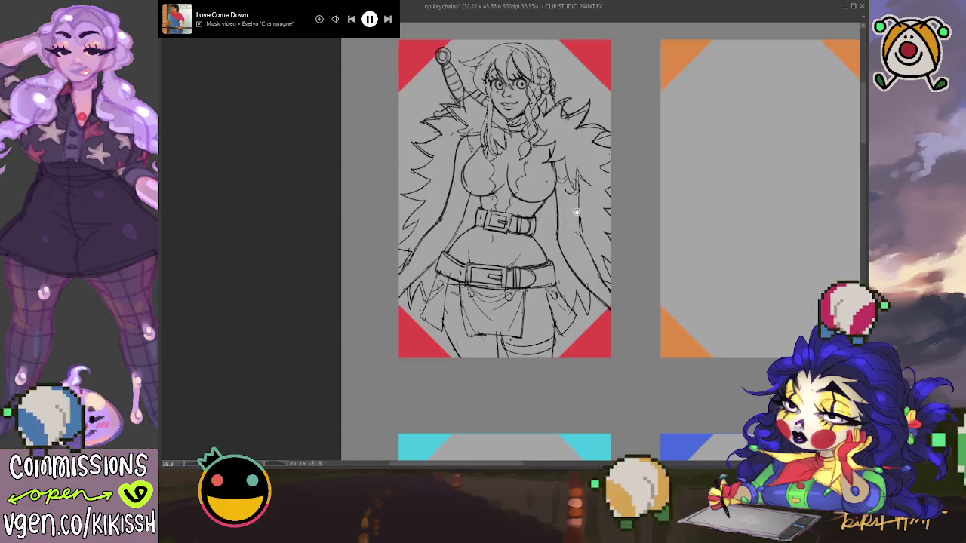
Pan slightly, then flip the canvas view horizontally with H to check the sketch.
drag(593, 203, 594, 208)
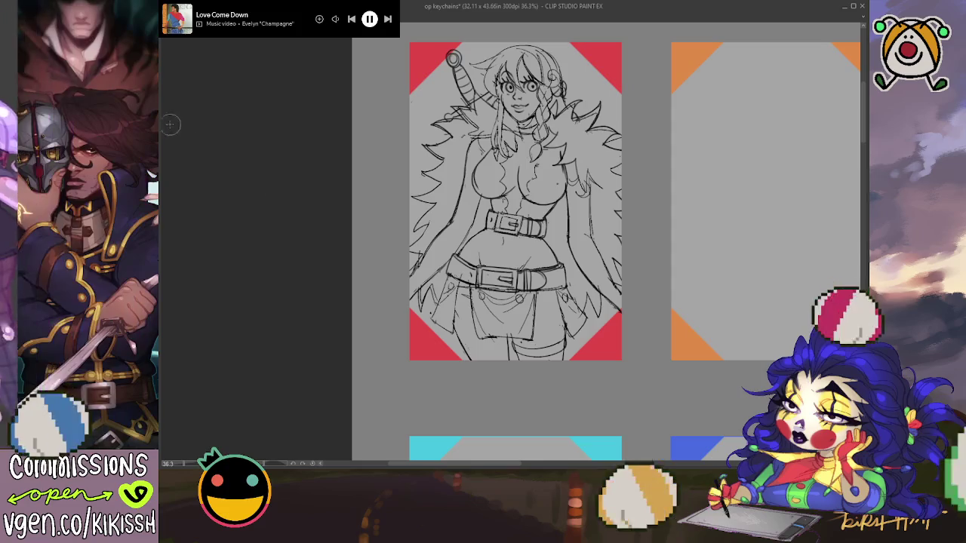
key(h)
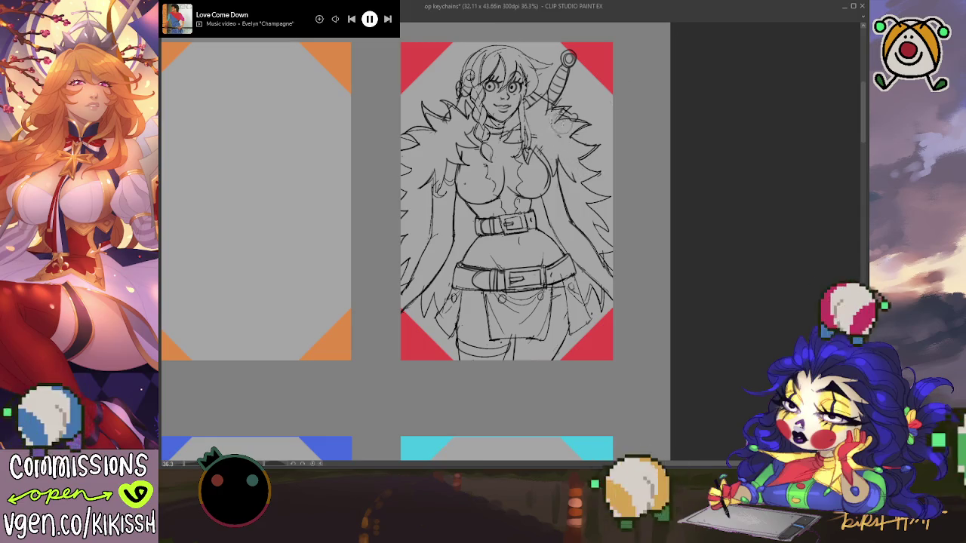
Unflip the canvas view with H and zoom back in on the sketch.
drag(621, 241, 629, 233)
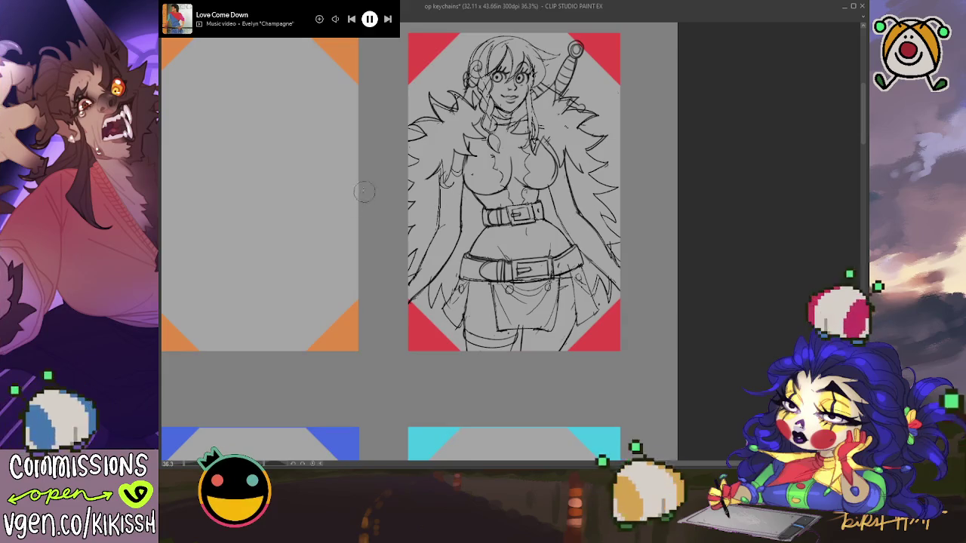
key(h)
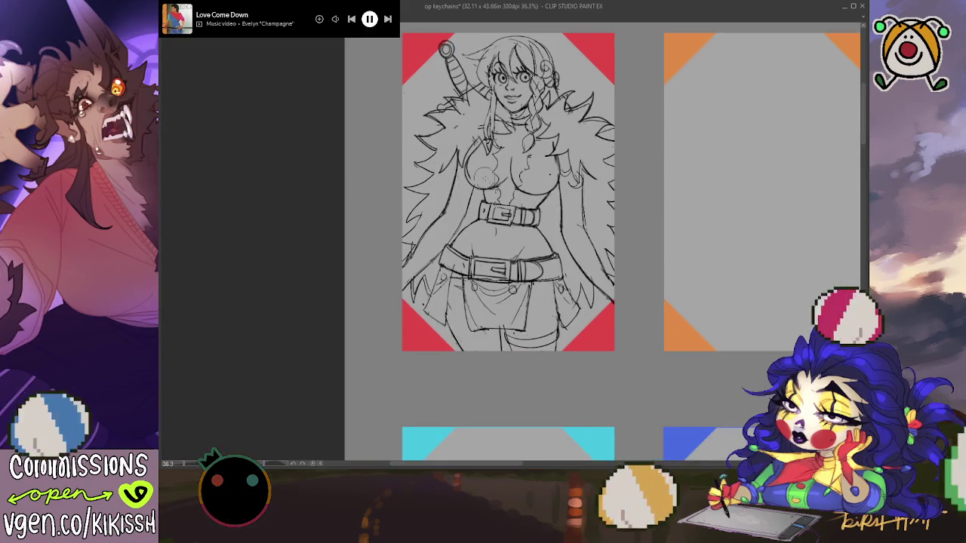
scroll(492, 175, up, 2)
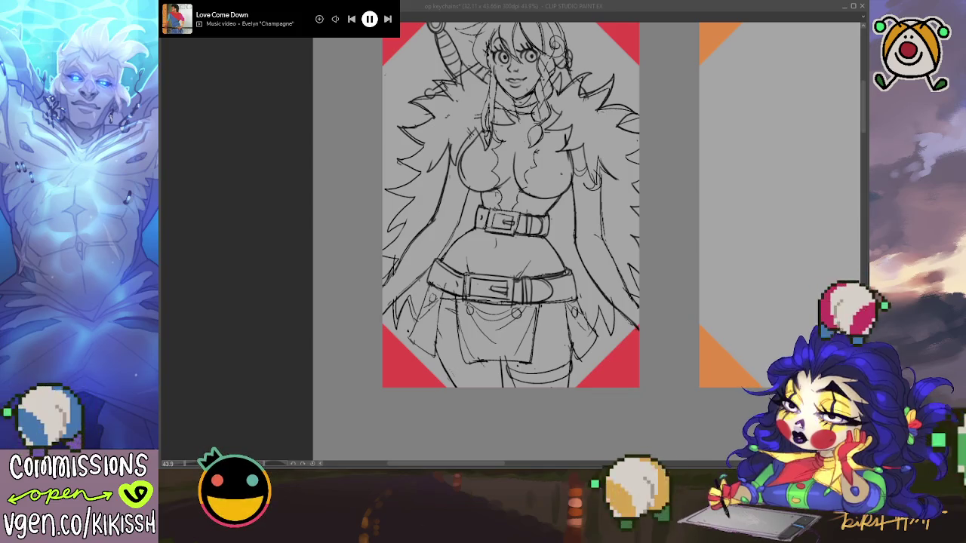
click(611, 130)
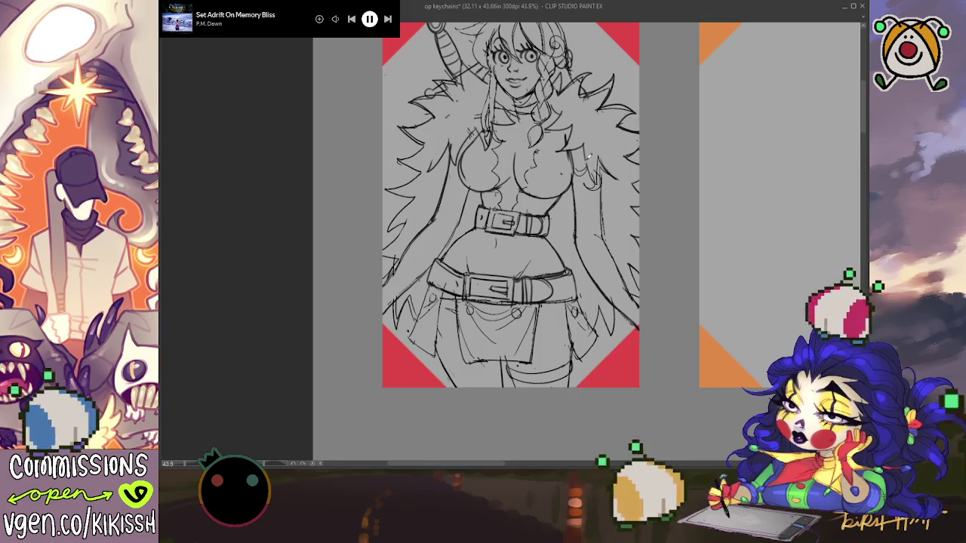
drag(592, 160, 598, 179)
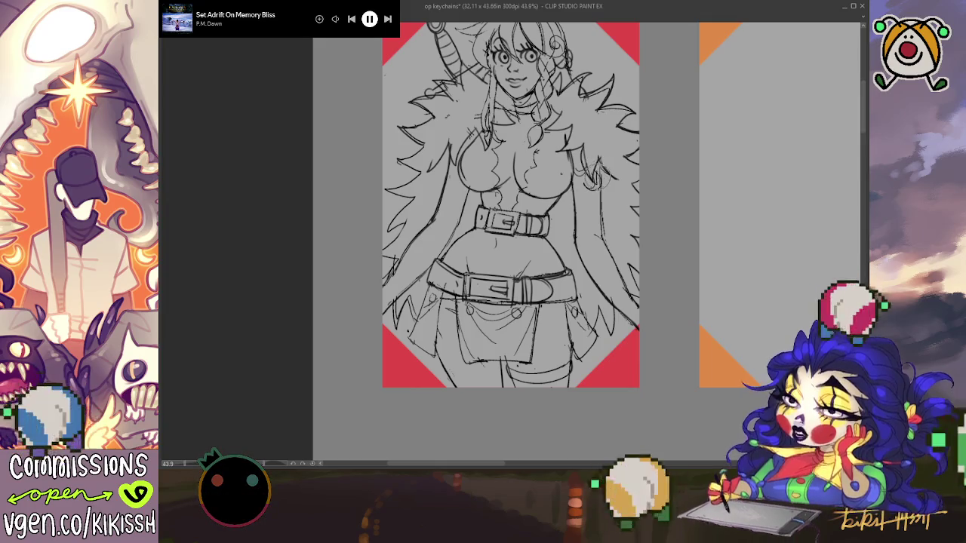
drag(596, 175, 583, 151)
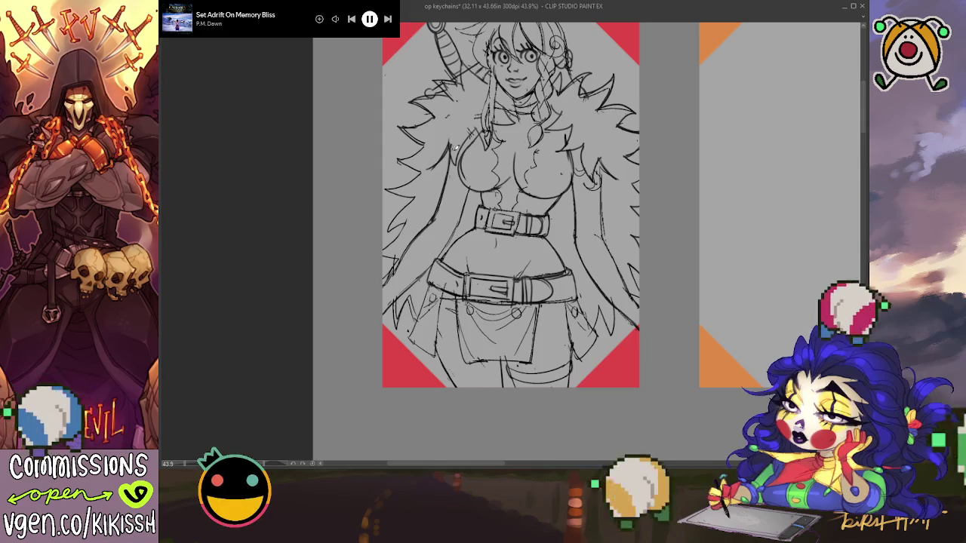
drag(455, 147, 476, 184)
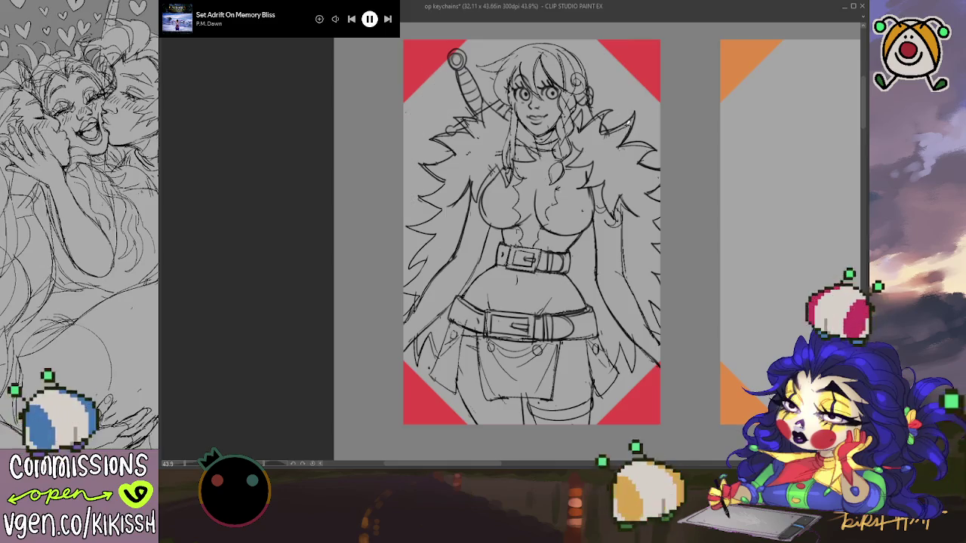
drag(612, 137, 602, 119)
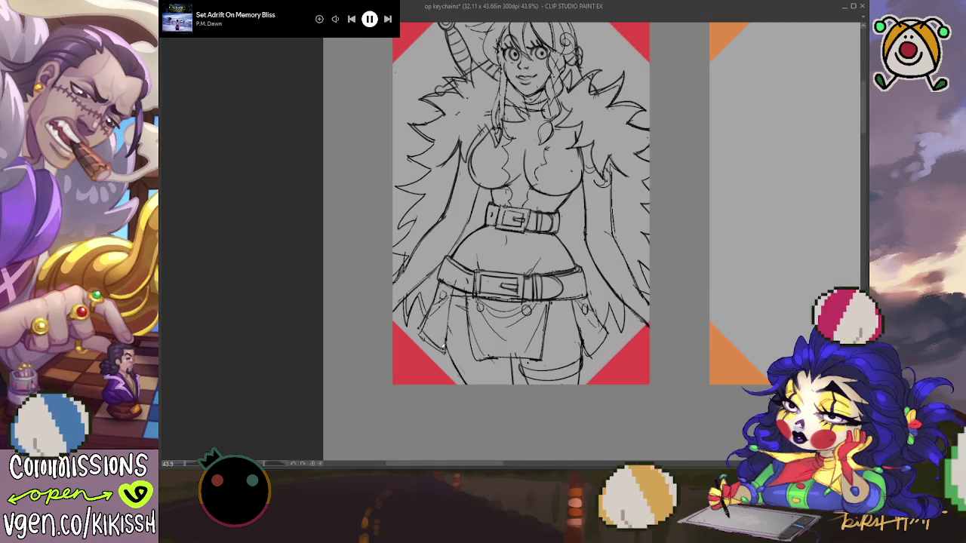
drag(530, 255, 539, 279)
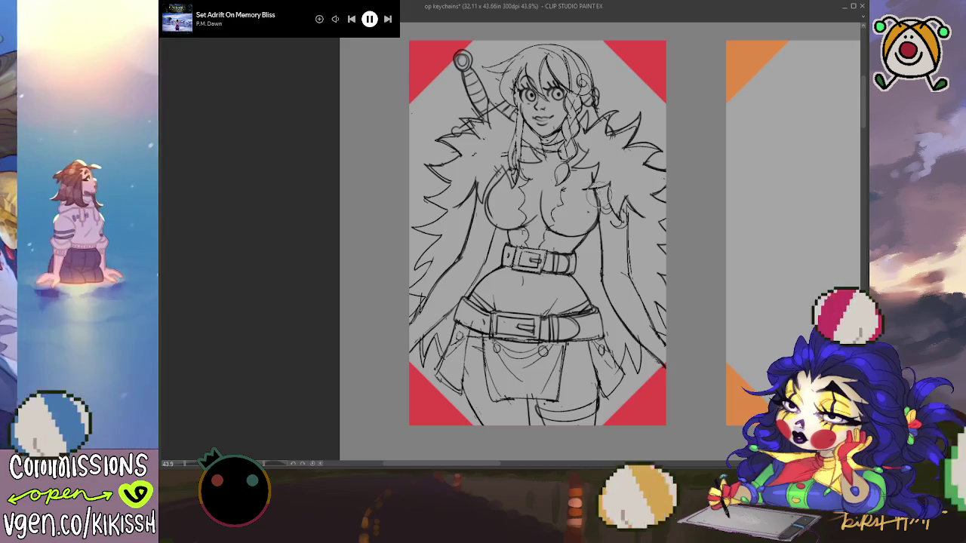
Draw a line along the chest's right side, then add strokes on the lower right hip and coat.
mouse_move(604, 220)
mouse_down()
mouse_move(596, 180)
mouse_move(555, 200)
mouse_move(565, 189)
mouse_up()
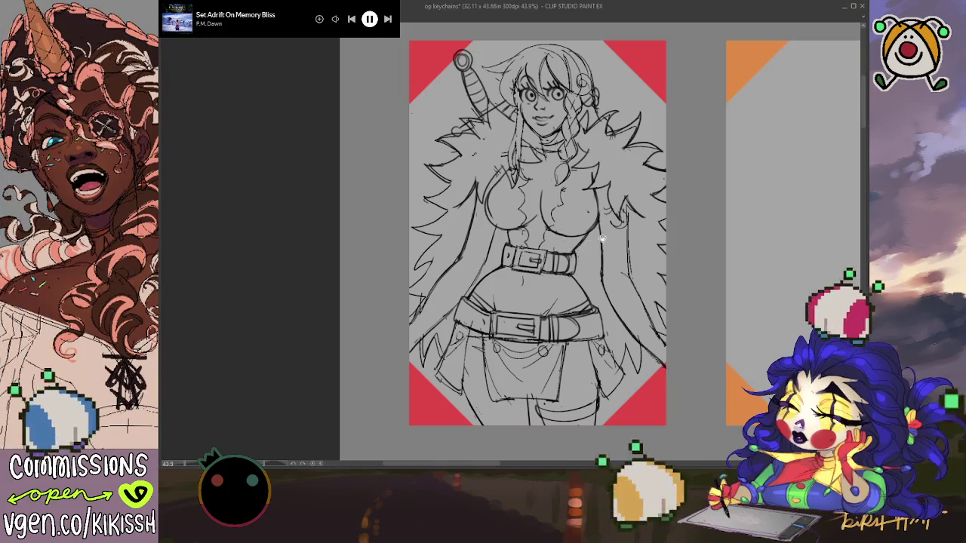
drag(578, 247, 566, 230)
drag(604, 294, 596, 355)
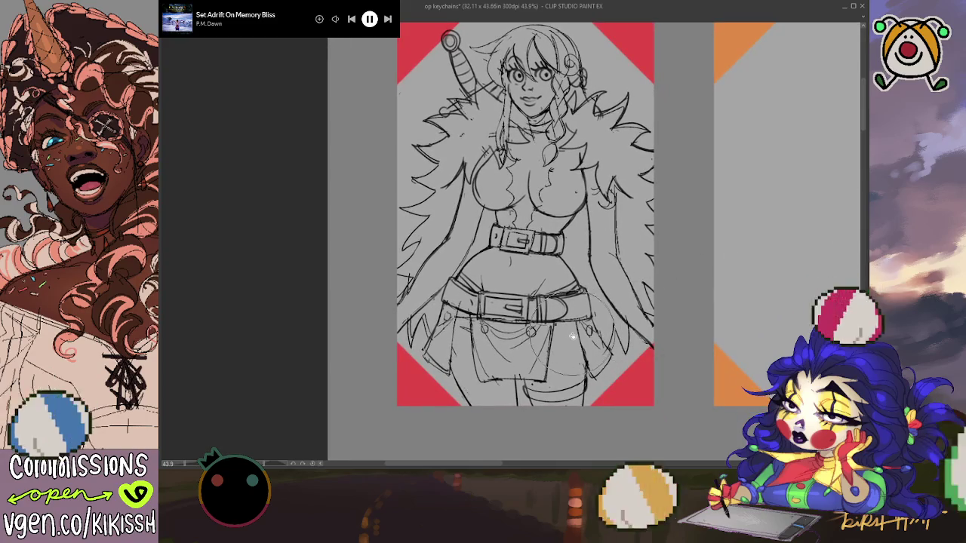
Add sketch strokes over the woman's hip and lower coat, undoing a stray arc above the belt.
drag(532, 302, 543, 355)
drag(551, 279, 622, 343)
drag(528, 347, 574, 339)
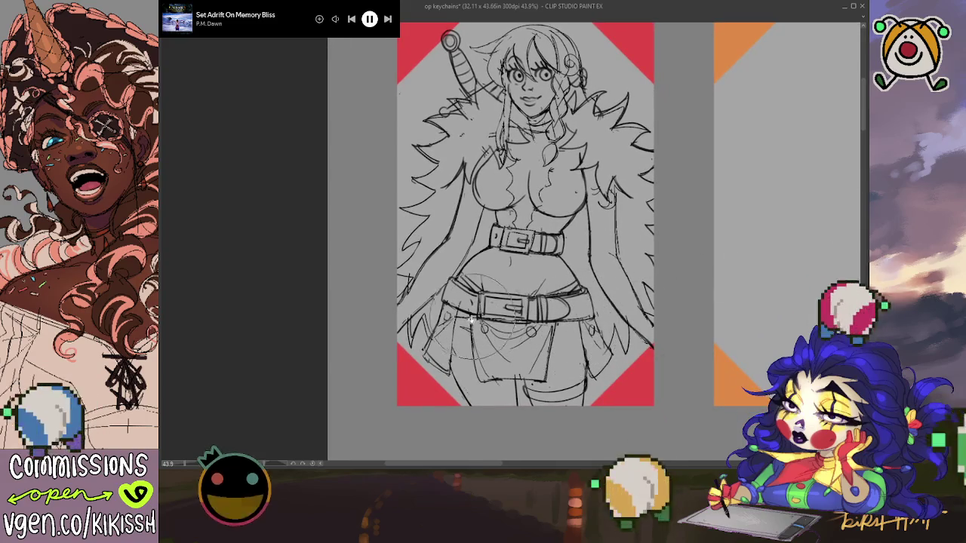
mouse_move(543, 257)
mouse_down()
mouse_move(575, 277)
mouse_move(582, 307)
mouse_up()
key(ctrl+z)
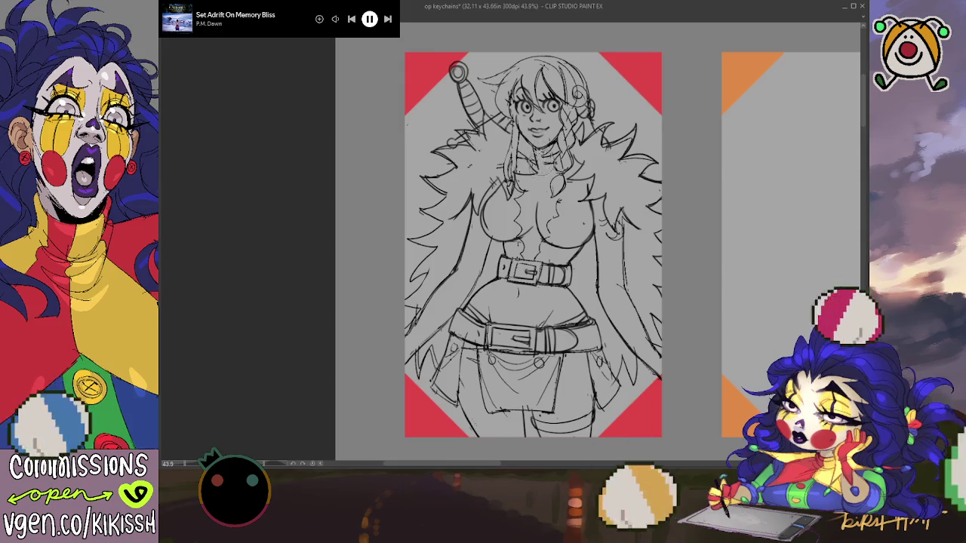
Sketch the hair, neck and fur collar near the sword, checking them on a mirrored canvas.
drag(541, 154, 564, 165)
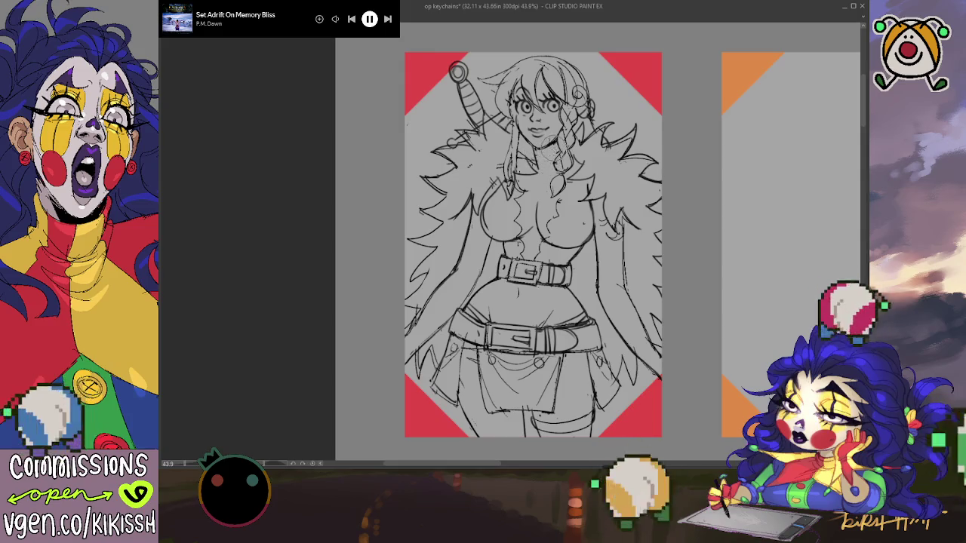
drag(549, 122, 580, 160)
key(h)
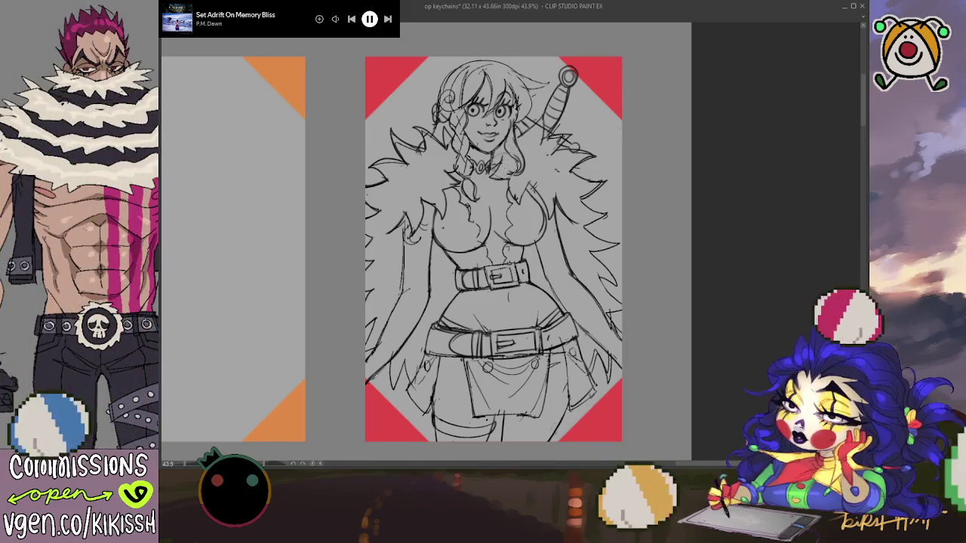
drag(542, 154, 559, 135)
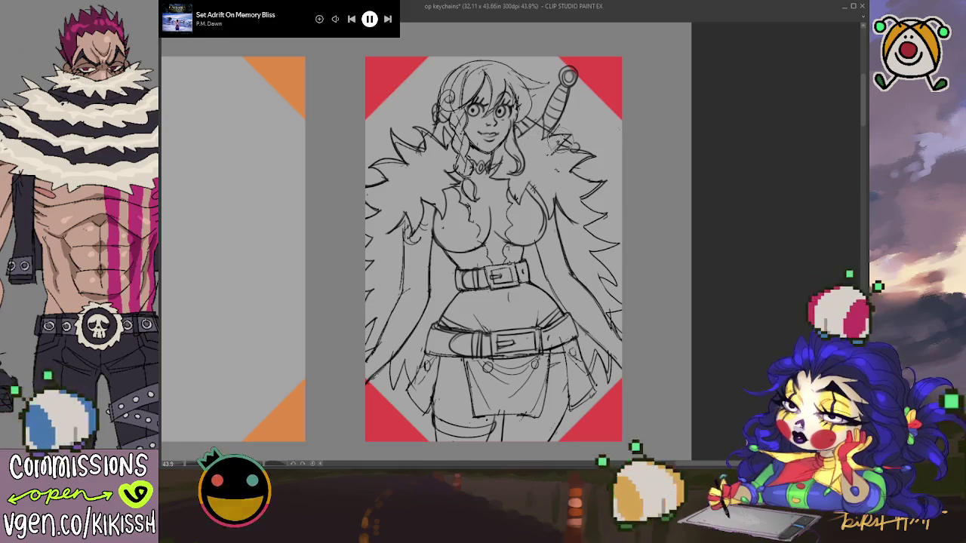
drag(562, 139, 535, 186)
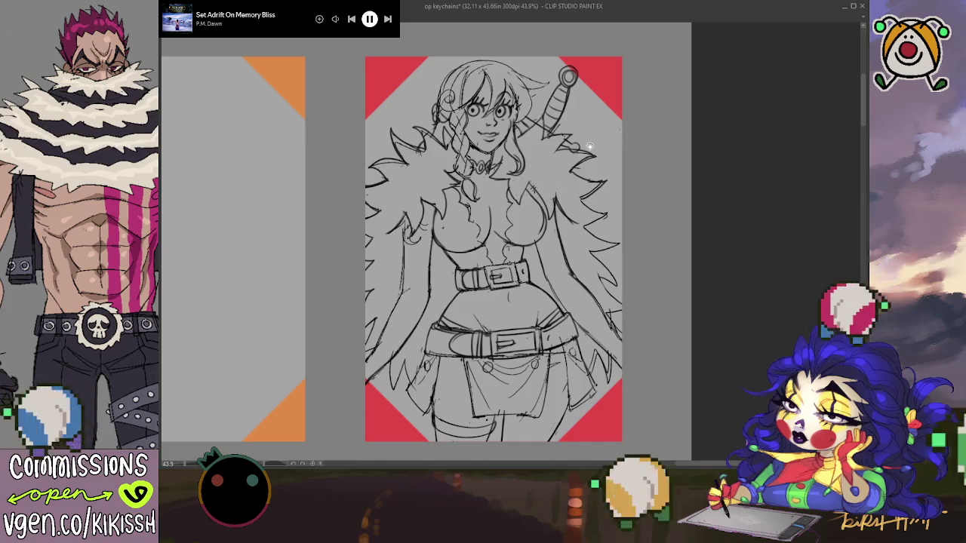
Add faint strokes near the belt's left end and flip the canvas back to normal.
drag(587, 147, 589, 130)
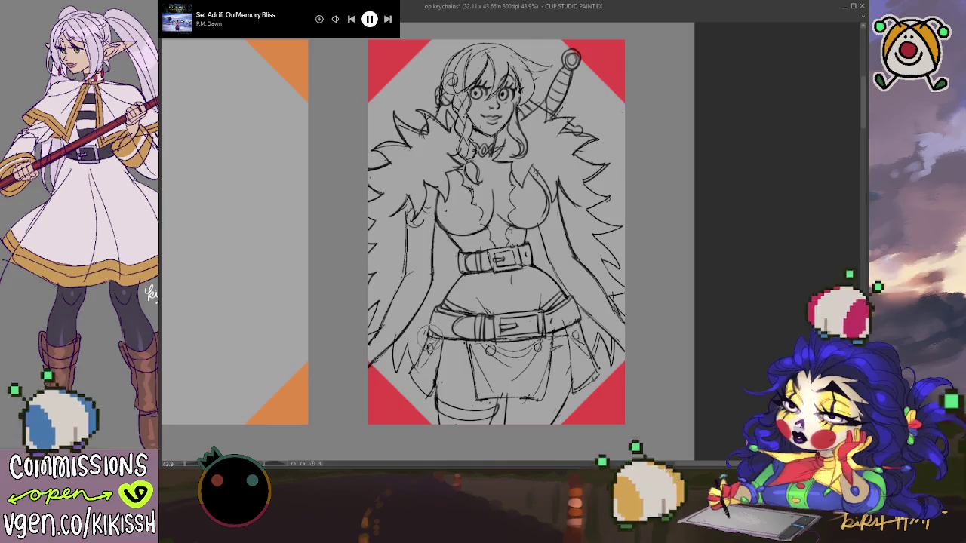
drag(427, 336, 444, 331)
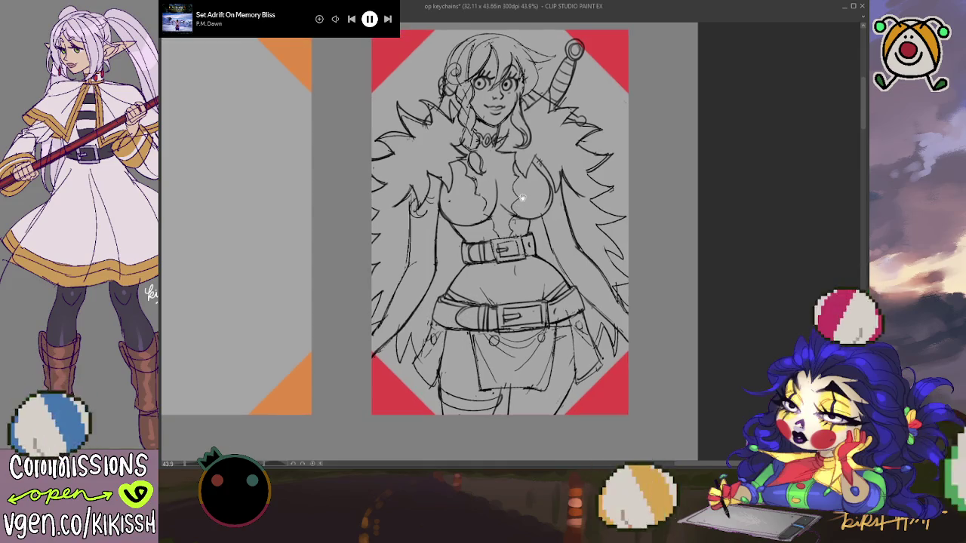
drag(504, 231, 516, 234)
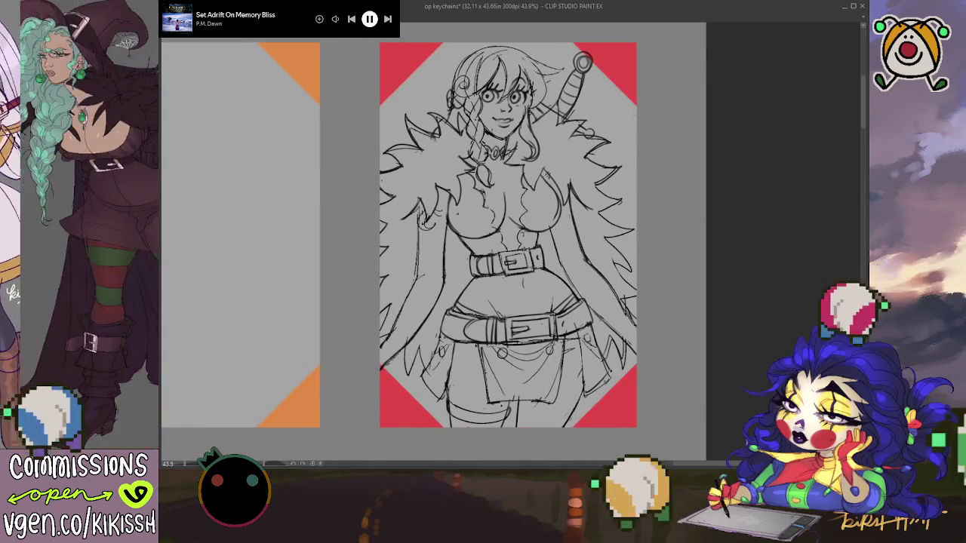
key(h)
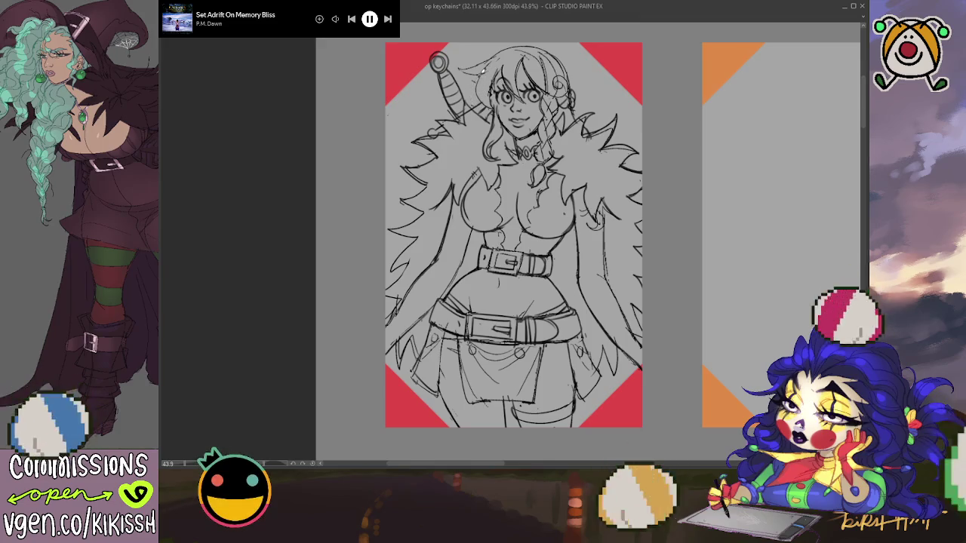
Add hair strands to the woman's head, then zoom out to 35.6% showing the orange card.
mouse_move(477, 70)
mouse_down()
mouse_move(477, 104)
mouse_move(489, 107)
mouse_up()
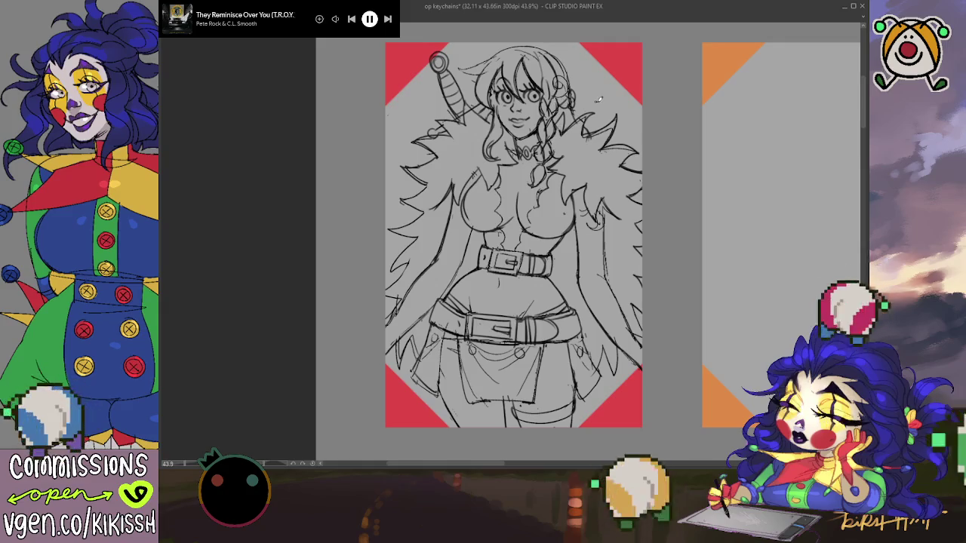
drag(617, 148, 601, 135)
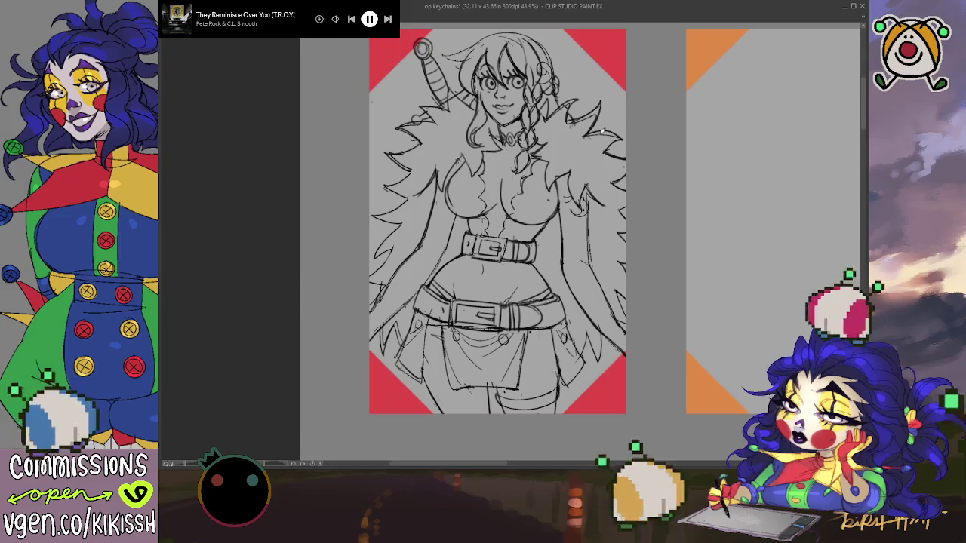
scroll(604, 131, down, 1)
scroll(632, 187, down, 1)
mouse_move(690, 218)
mouse_down()
mouse_move(634, 224)
mouse_move(587, 210)
mouse_up()
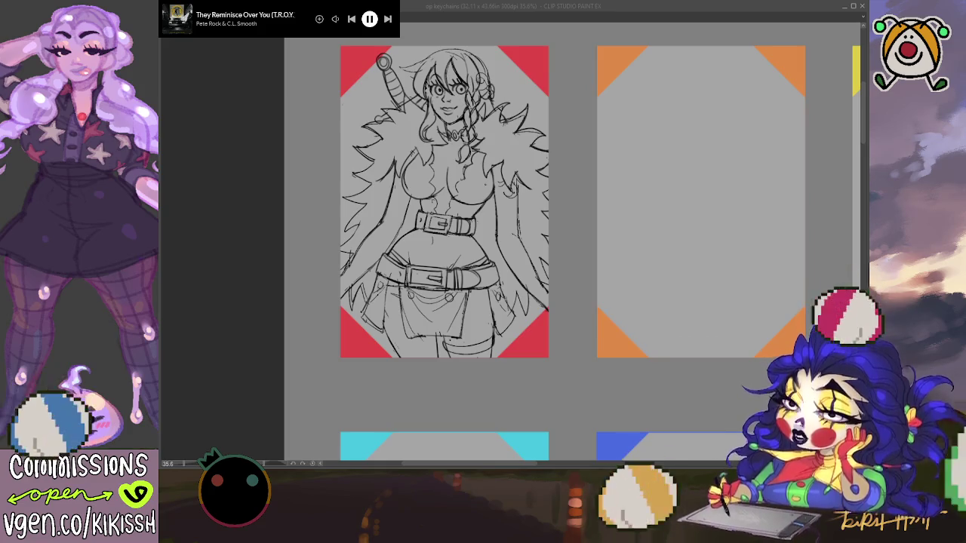
Centre the orange card and sketch the neck line and a flatter right shoulder.
drag(789, 366, 727, 361)
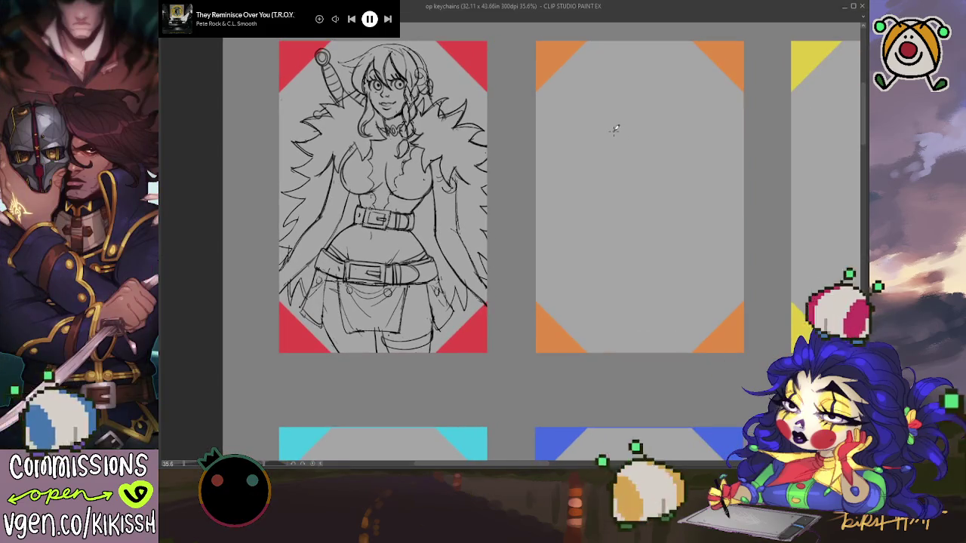
drag(635, 162, 626, 158)
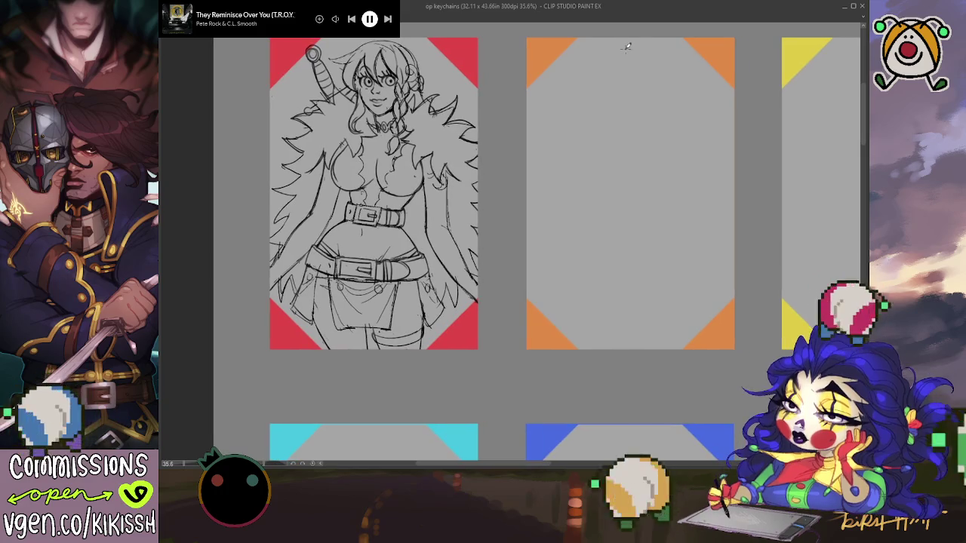
mouse_move(622, 48)
mouse_down()
mouse_move(641, 86)
mouse_move(611, 82)
mouse_move(616, 112)
mouse_move(568, 160)
mouse_up()
key(ctrl+z)
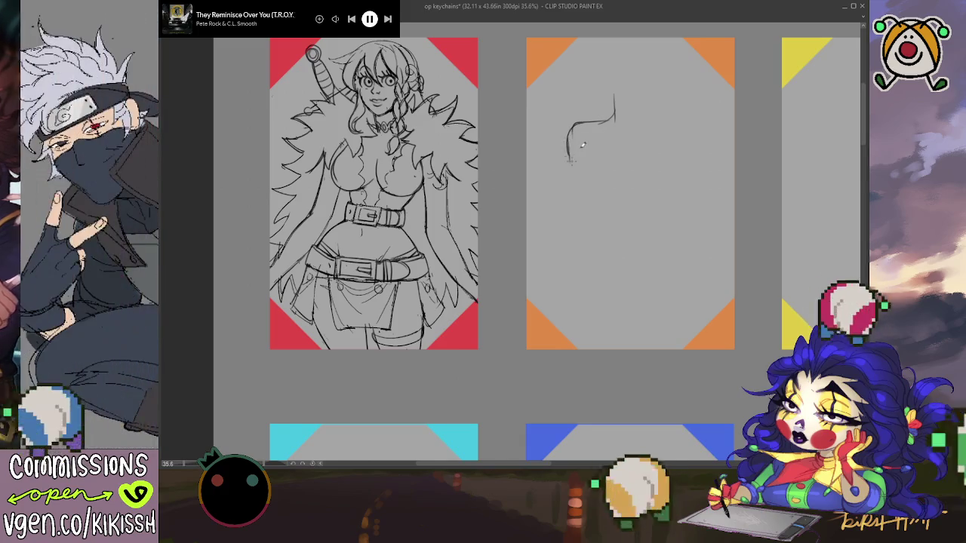
drag(634, 98, 635, 117)
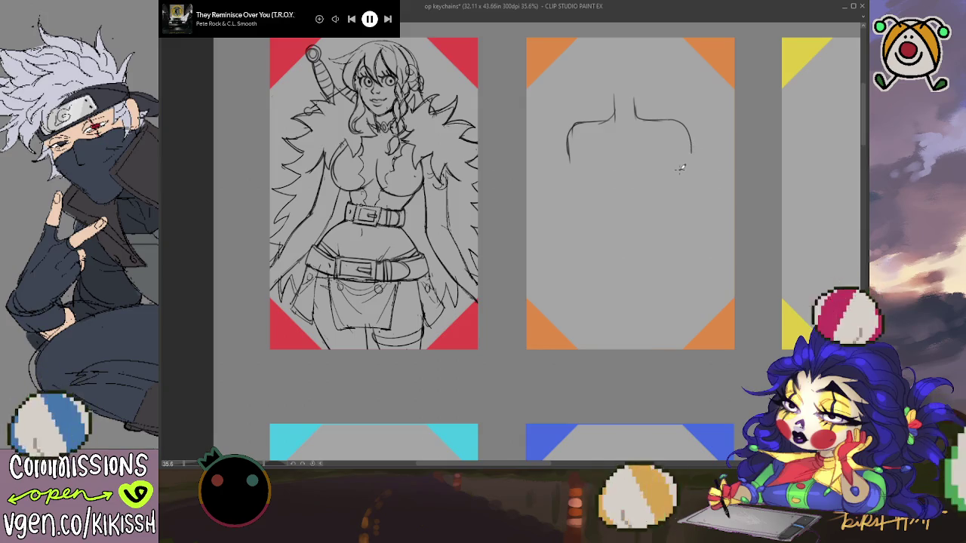
key(ctrl+z)
drag(653, 119, 668, 119)
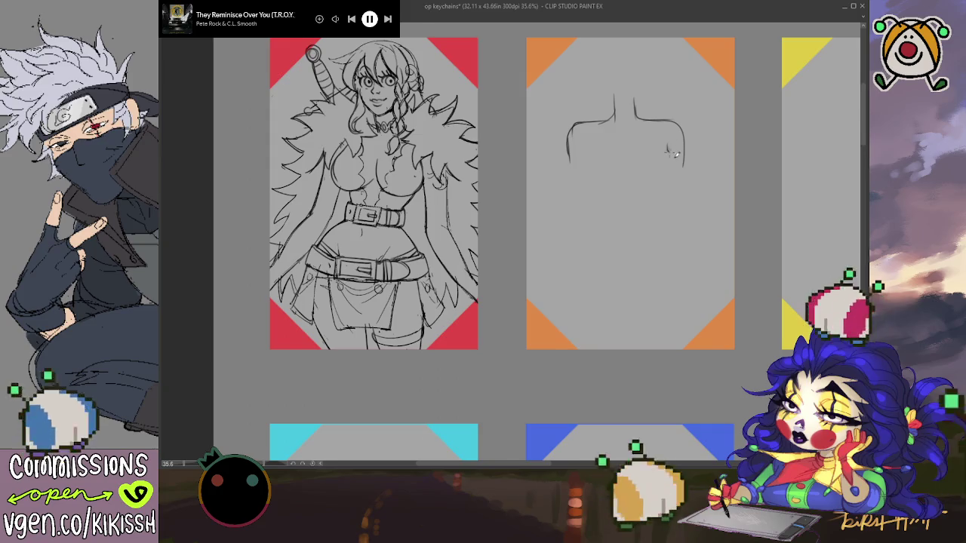
Draw the left torso contour down toward the hip, redrawing undone strokes.
drag(676, 154, 657, 195)
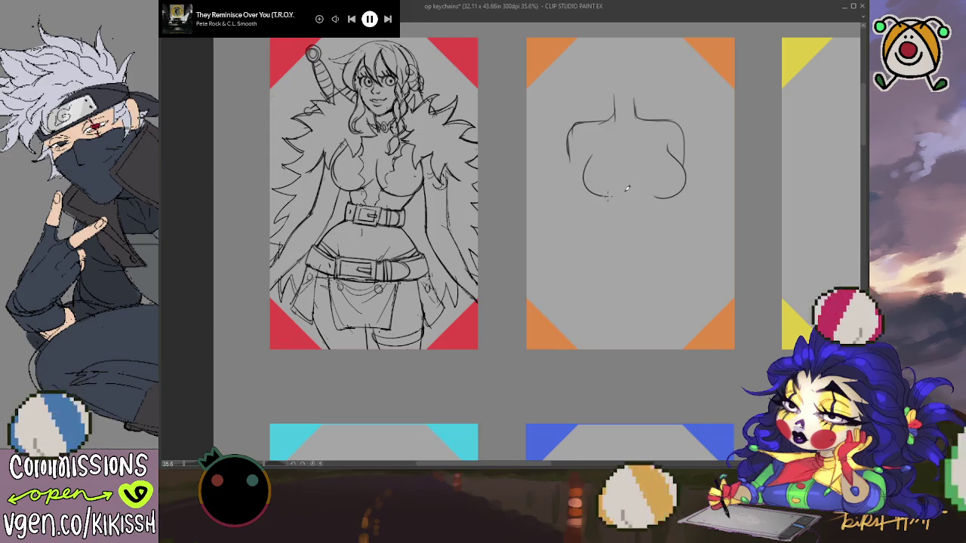
key(ctrl+z)
mouse_move(589, 147)
mouse_down()
mouse_move(612, 229)
mouse_move(577, 292)
mouse_up()
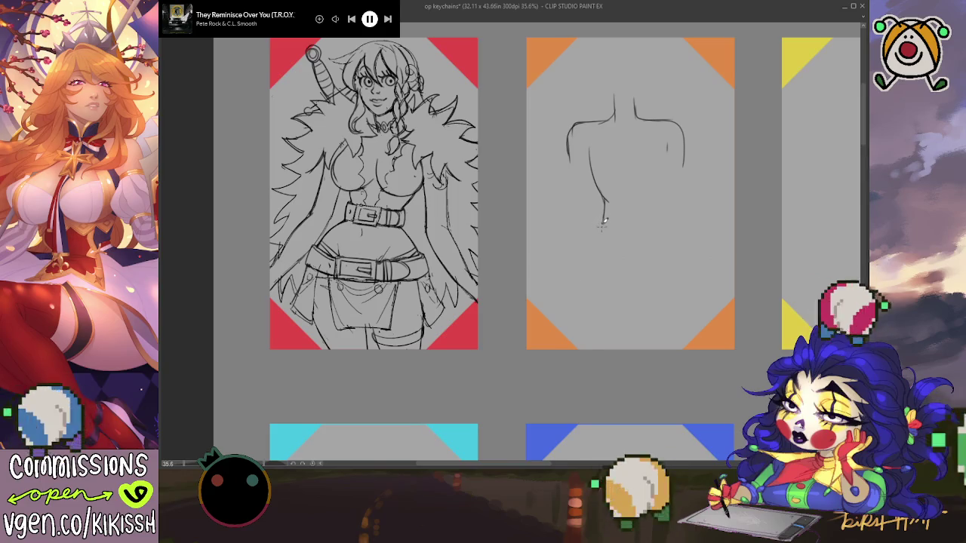
drag(603, 225, 581, 286)
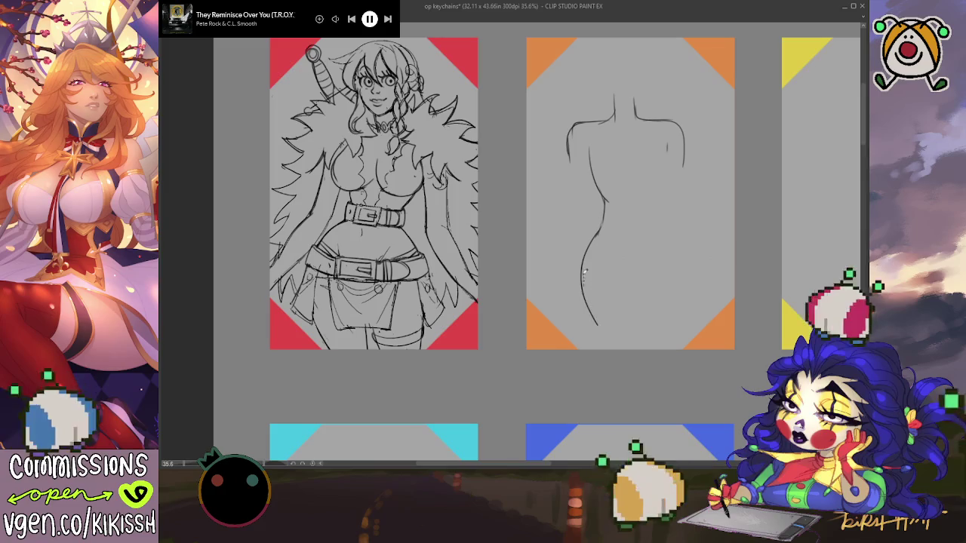
key(ctrl+z)
mouse_move(603, 226)
mouse_down()
mouse_move(578, 293)
mouse_move(593, 341)
mouse_up()
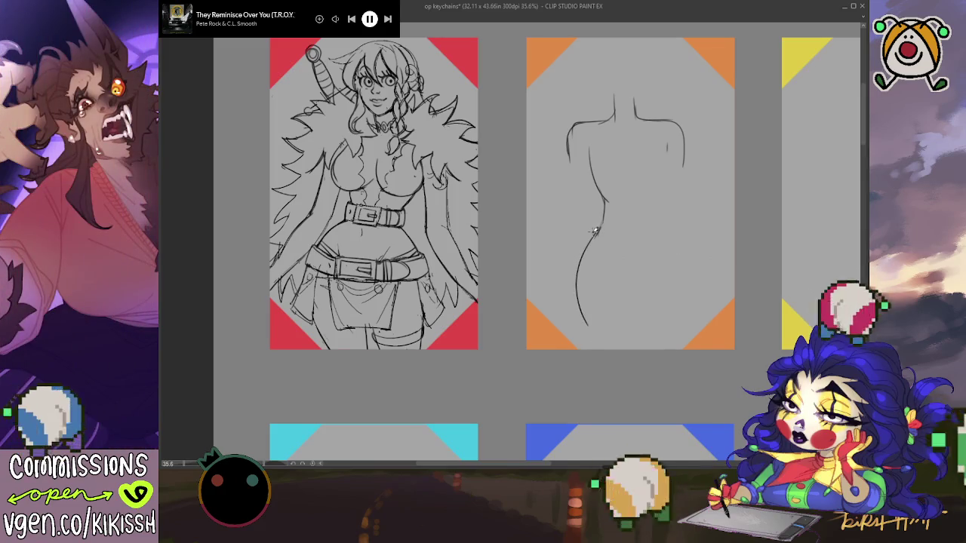
Connect the waist lines and carry the right hip and left contour to the card's edge.
drag(596, 230, 610, 203)
drag(609, 198, 597, 176)
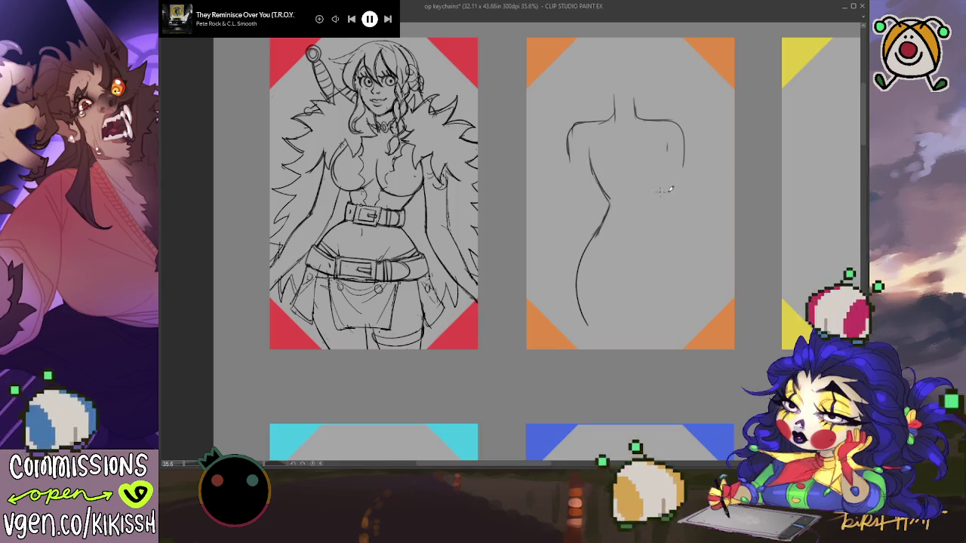
drag(667, 153, 667, 223)
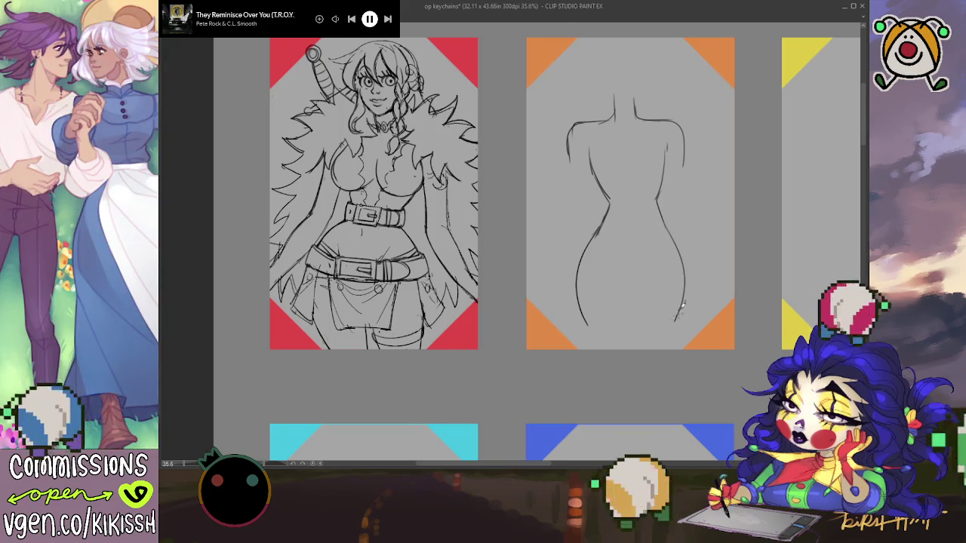
mouse_move(667, 225)
mouse_down()
mouse_move(683, 285)
mouse_move(665, 347)
mouse_up()
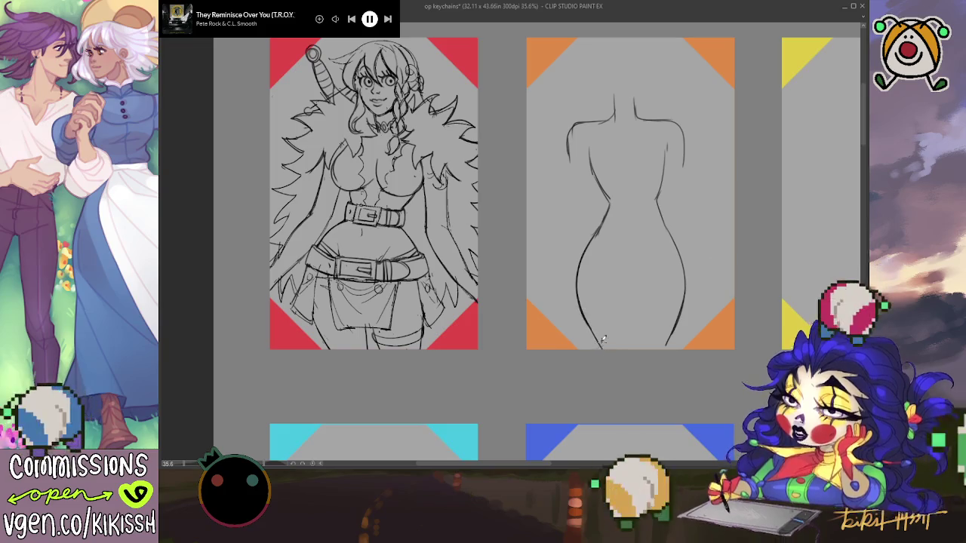
drag(591, 329, 602, 349)
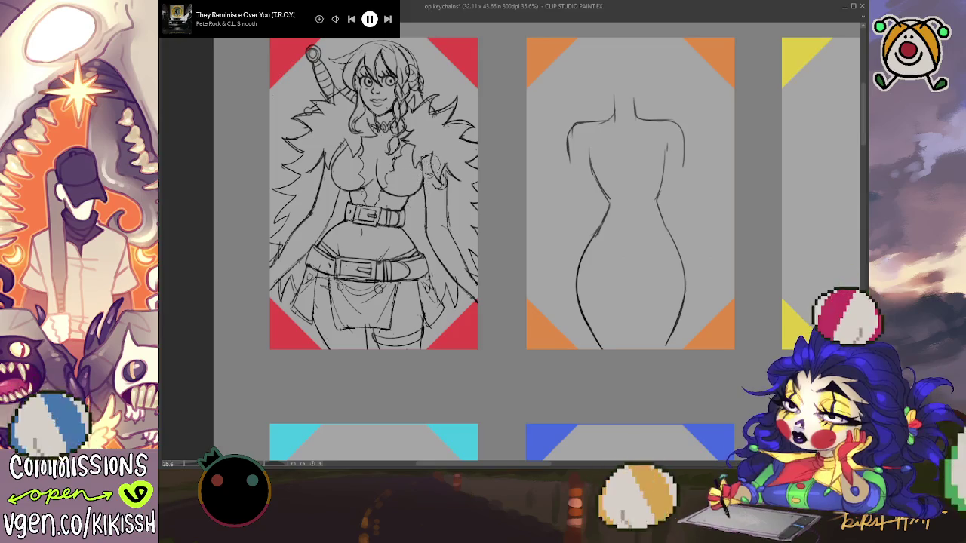
Zoom in on the orange-card figure and draw the chest outline and the curve beneath it.
scroll(544, 192, down, 1)
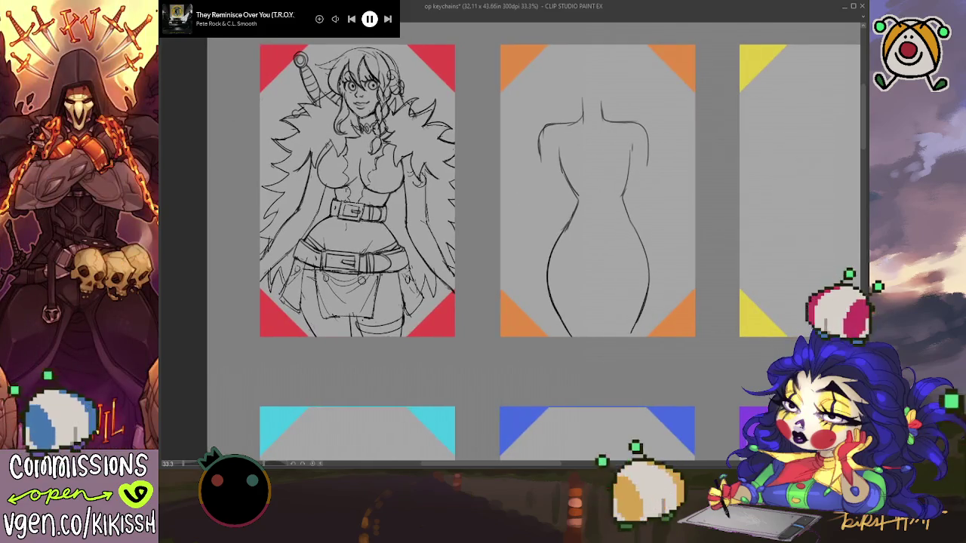
key(h)
key(h)
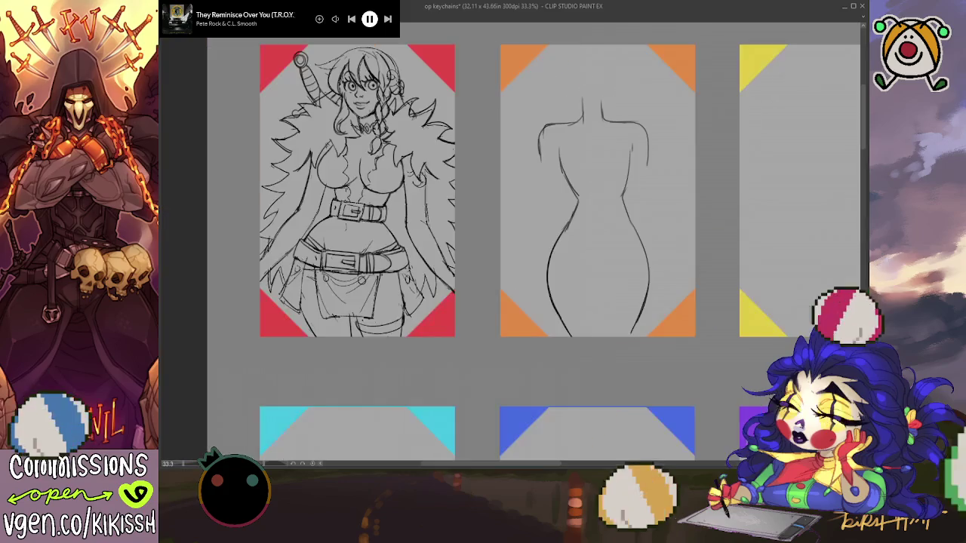
scroll(663, 119, up, 1)
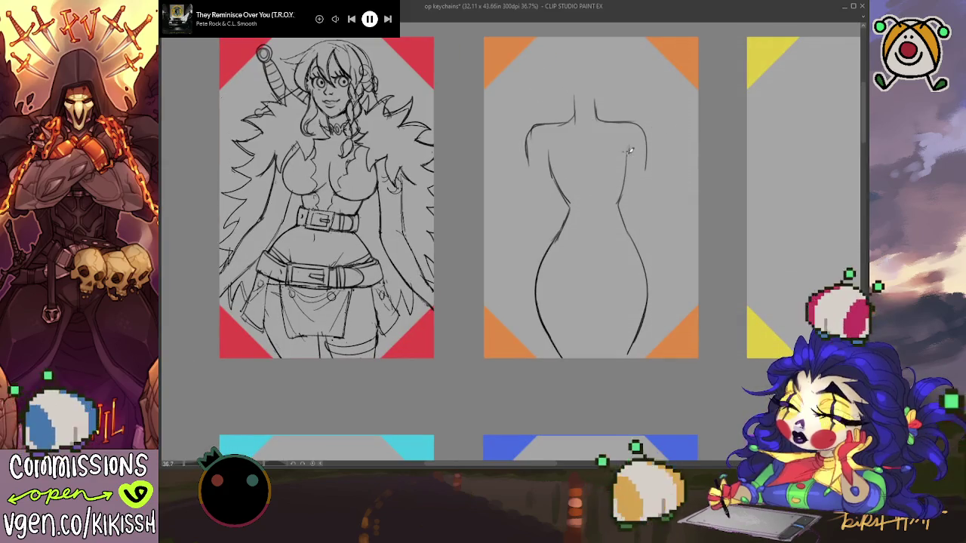
drag(628, 141, 651, 184)
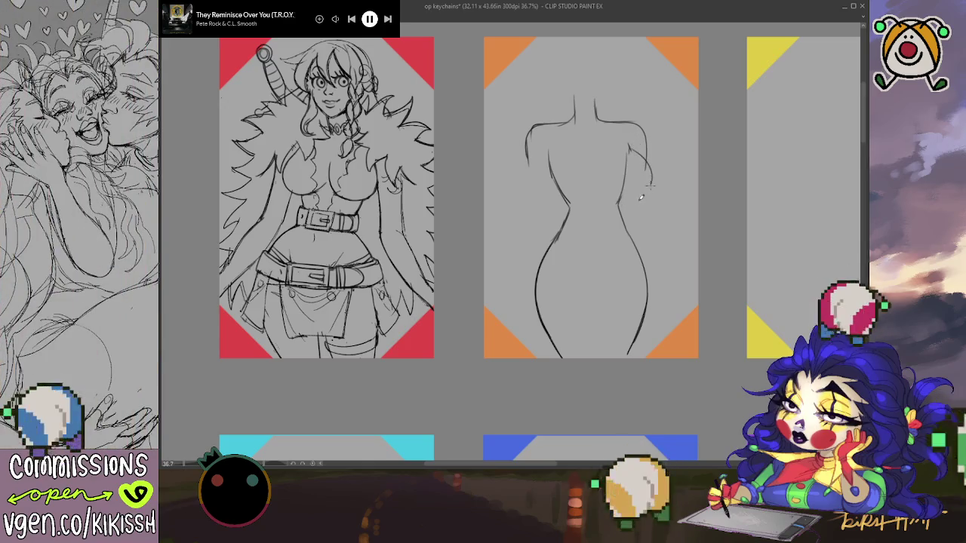
mouse_move(555, 183)
mouse_down()
mouse_move(600, 198)
mouse_move(595, 147)
mouse_up()
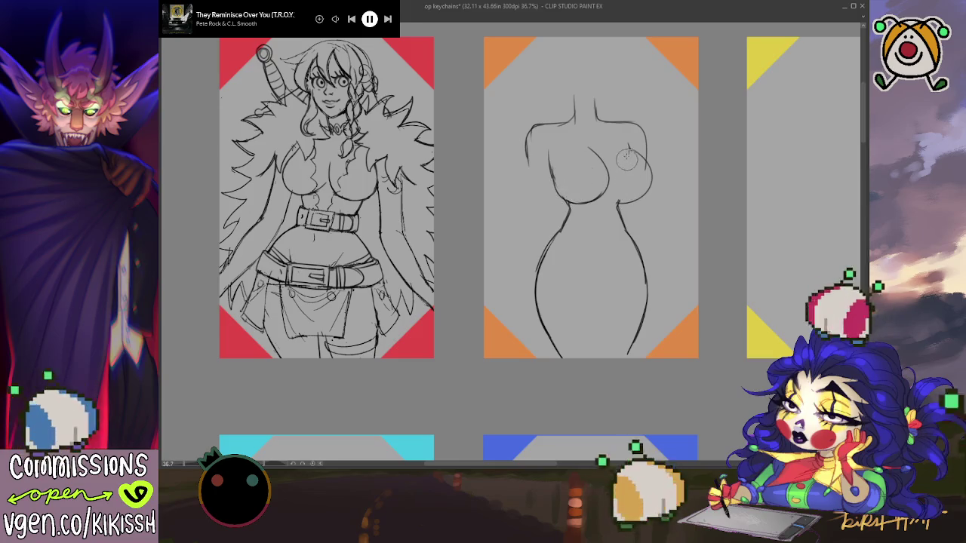
Redraw and close the left and right chest outlines on the orange-card figure.
drag(626, 148, 640, 166)
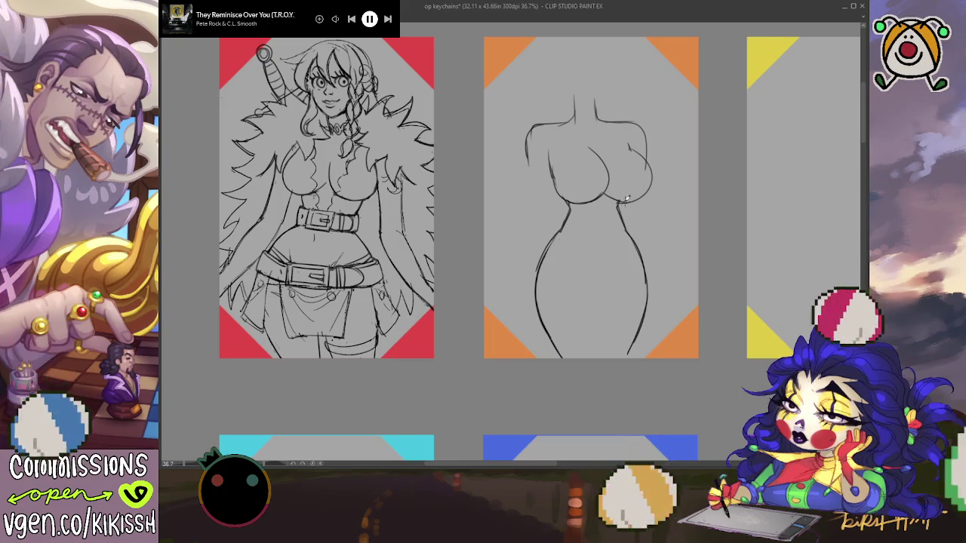
drag(568, 200, 556, 156)
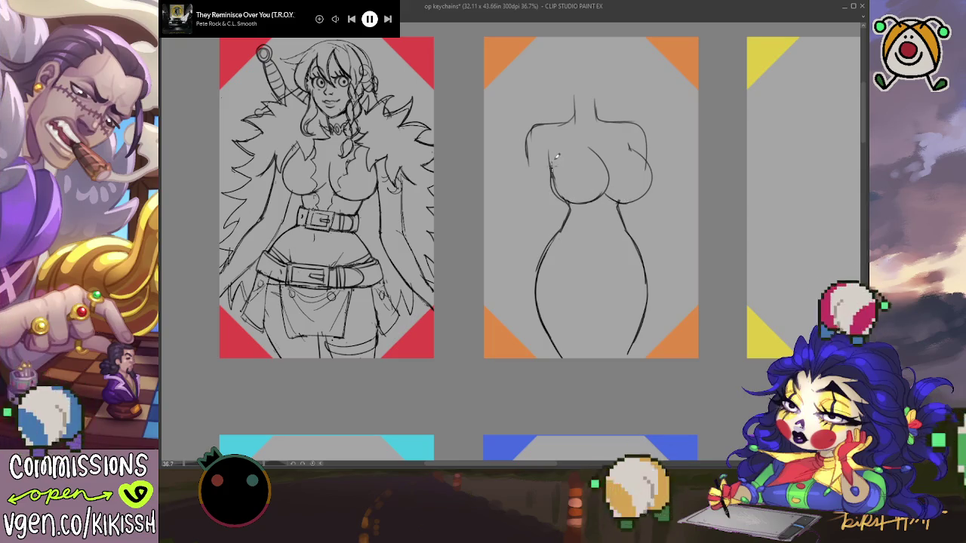
drag(568, 198, 558, 161)
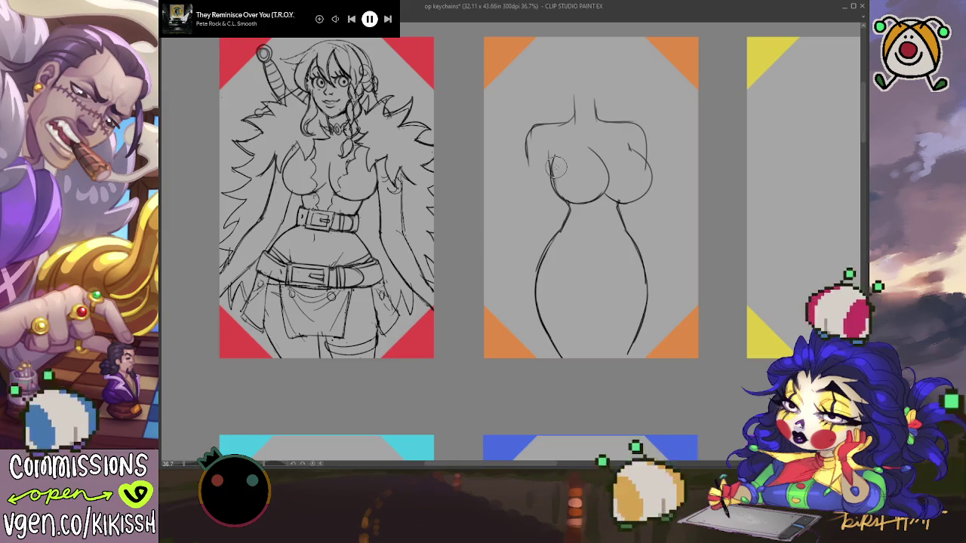
mouse_move(629, 169)
mouse_down()
mouse_move(634, 155)
mouse_move(651, 181)
mouse_up()
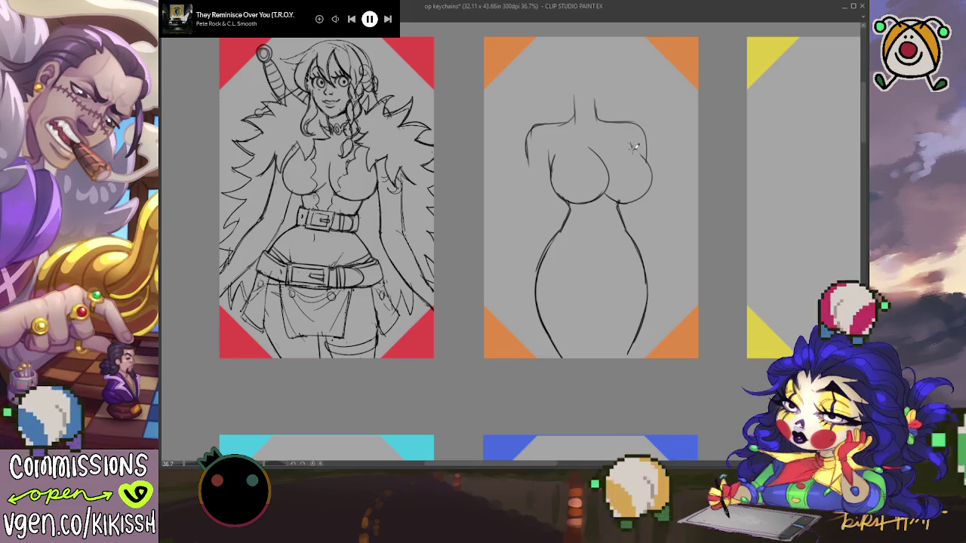
drag(632, 149, 652, 190)
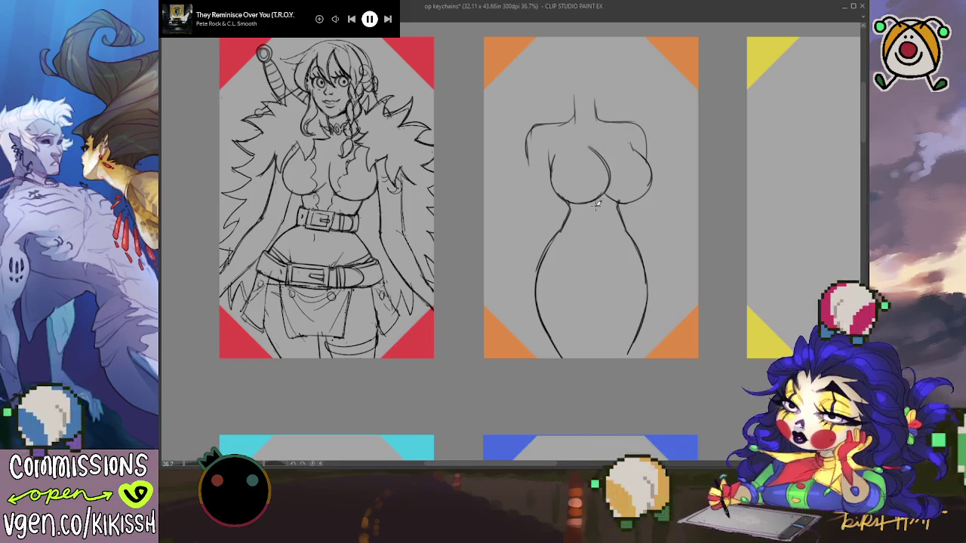
drag(655, 221, 667, 212)
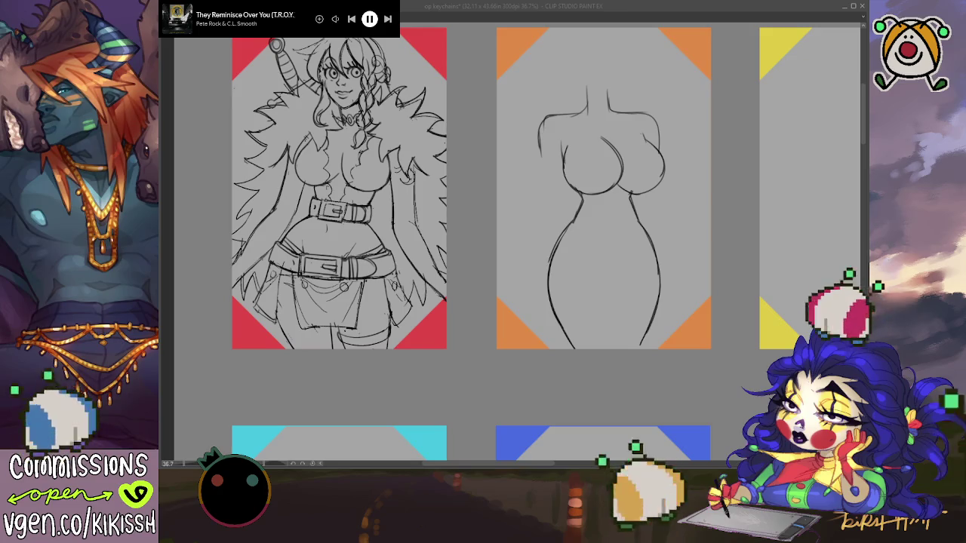
click(607, 215)
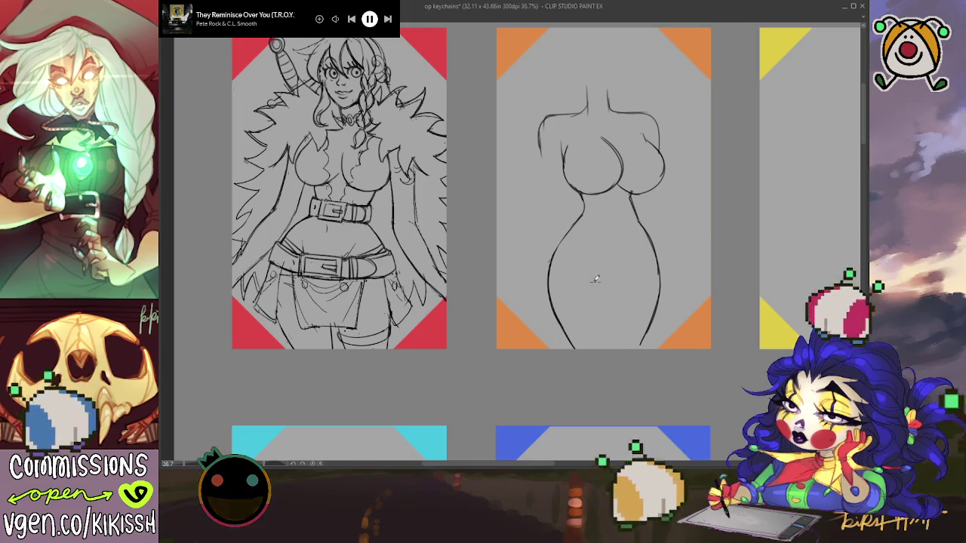
Draw the navel, leg-separation line and groin V, plus curves across the upper chest.
drag(595, 264, 609, 301)
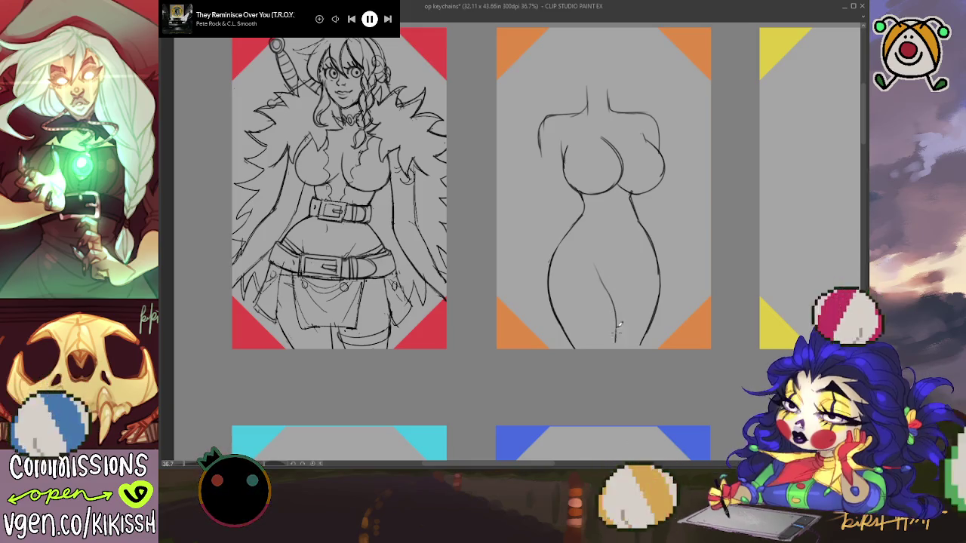
drag(619, 300, 620, 349)
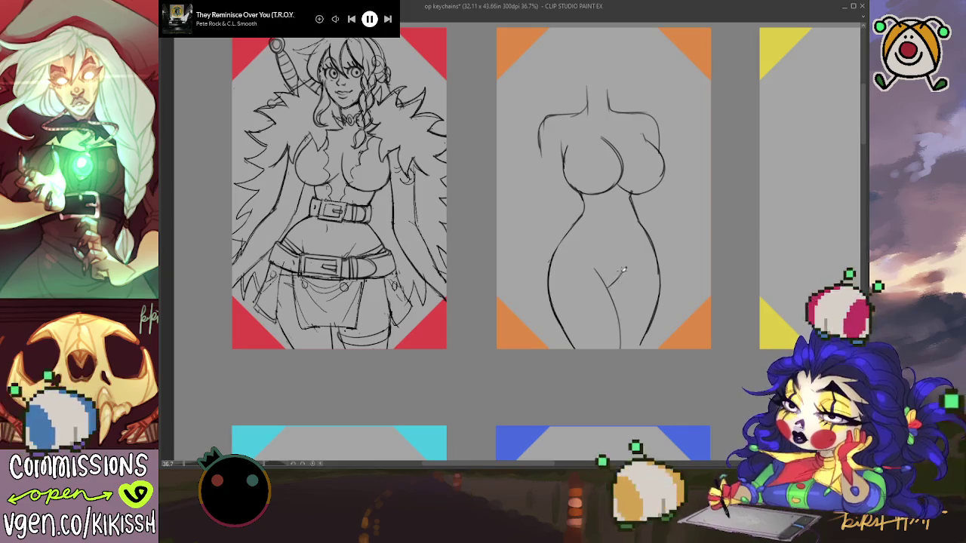
drag(609, 285, 631, 260)
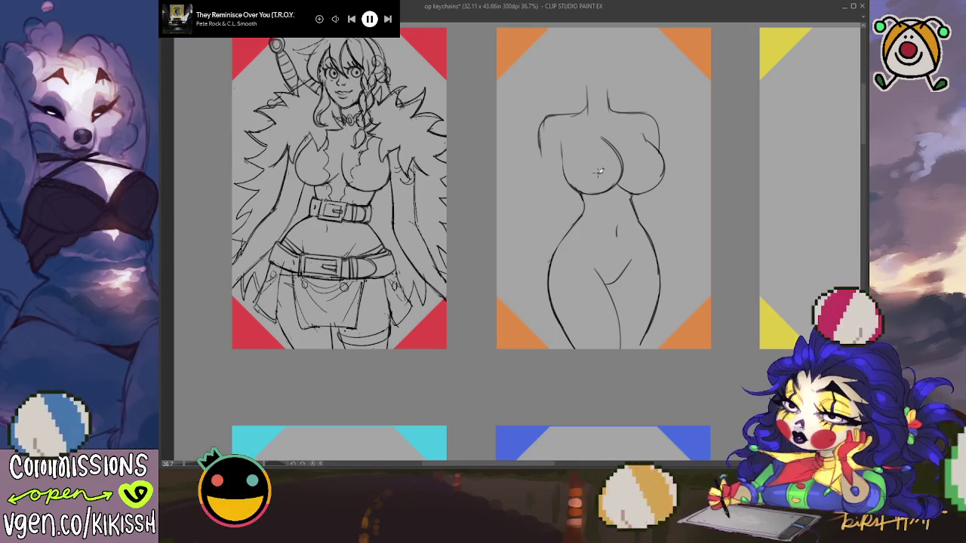
drag(577, 140, 637, 143)
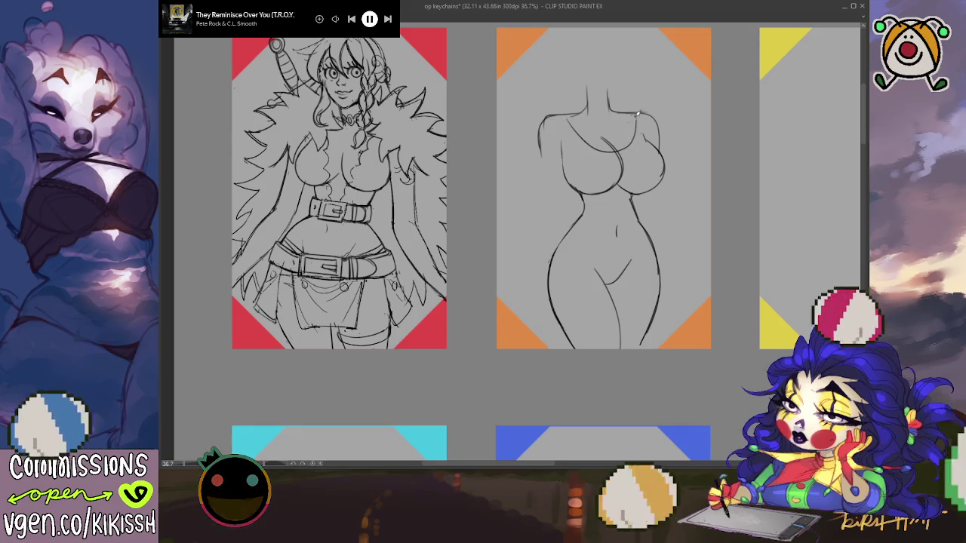
drag(565, 122, 616, 154)
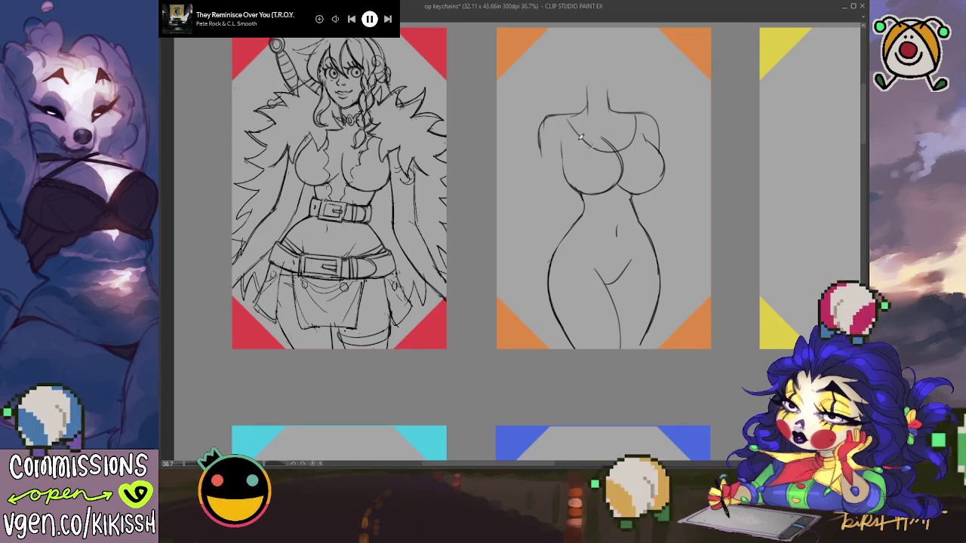
Redraw the scooped neckline stroke more cleanly across the chest, then adjust the view.
key(ctrl+z)
drag(560, 119, 625, 160)
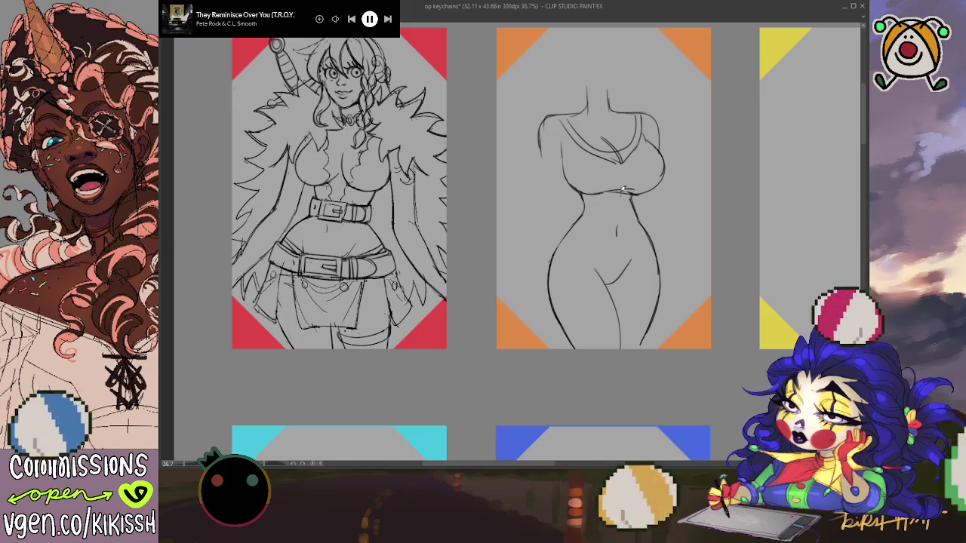
drag(690, 197, 702, 198)
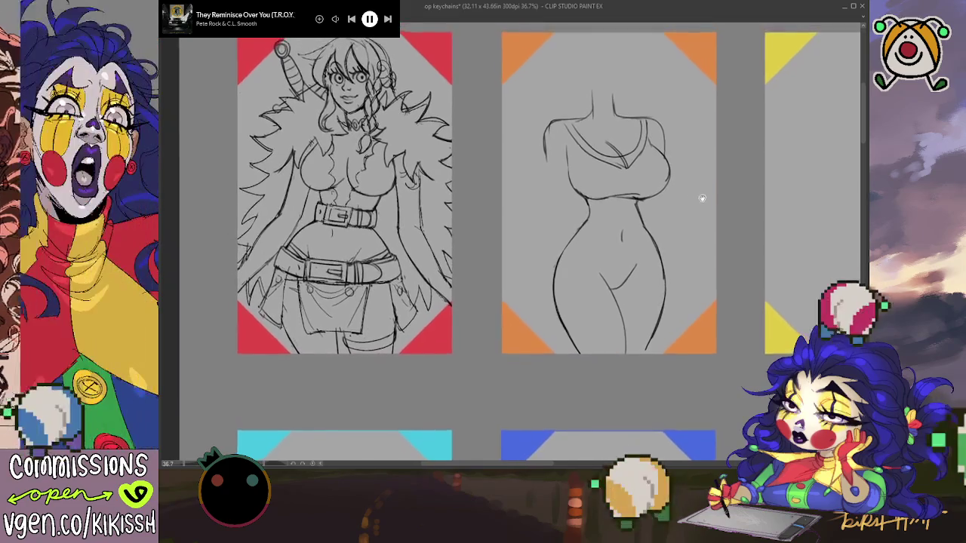
scroll(664, 215, down, 2)
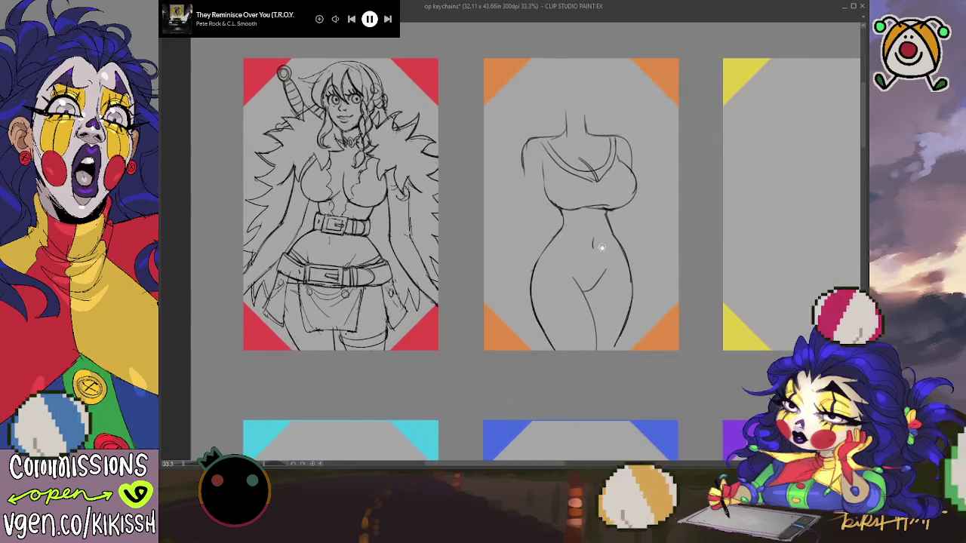
drag(600, 247, 605, 245)
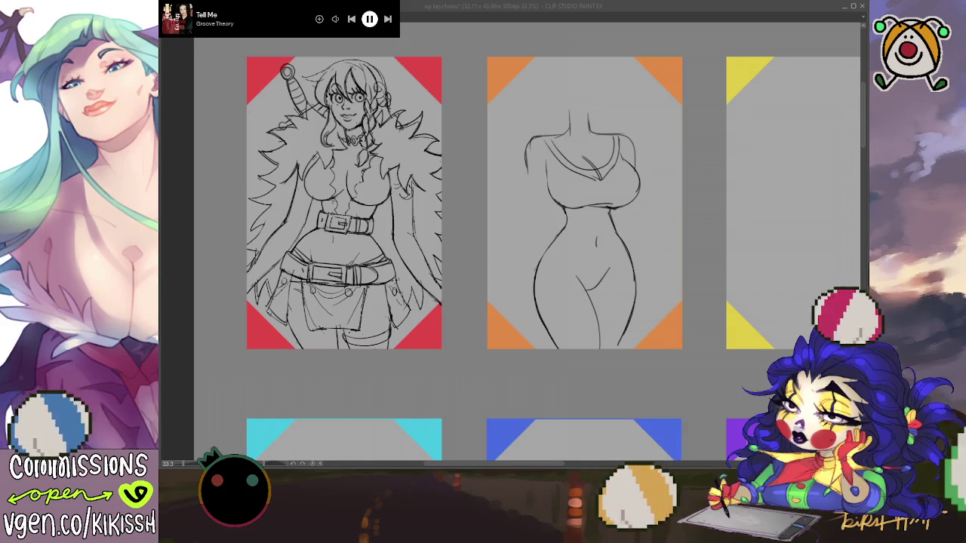
click(670, 219)
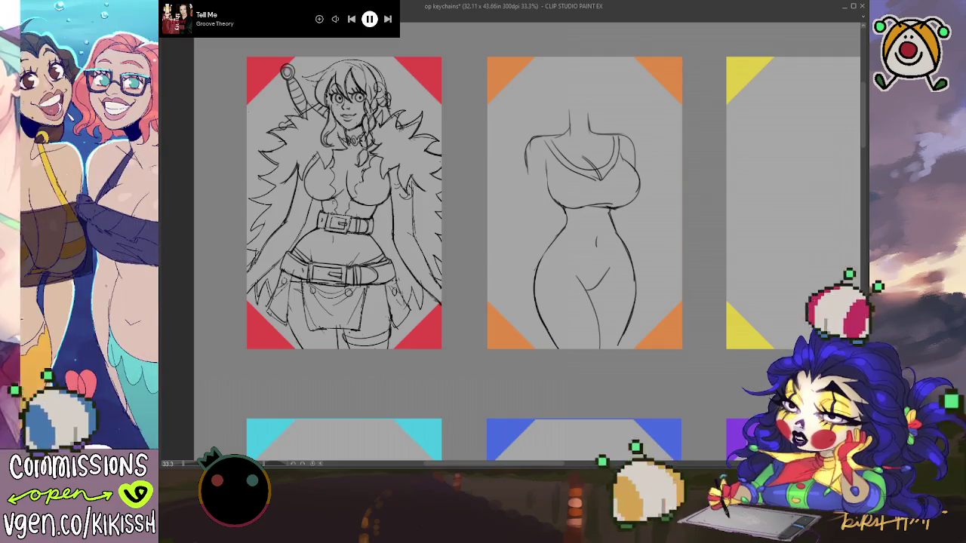
scroll(577, 194, up, 1)
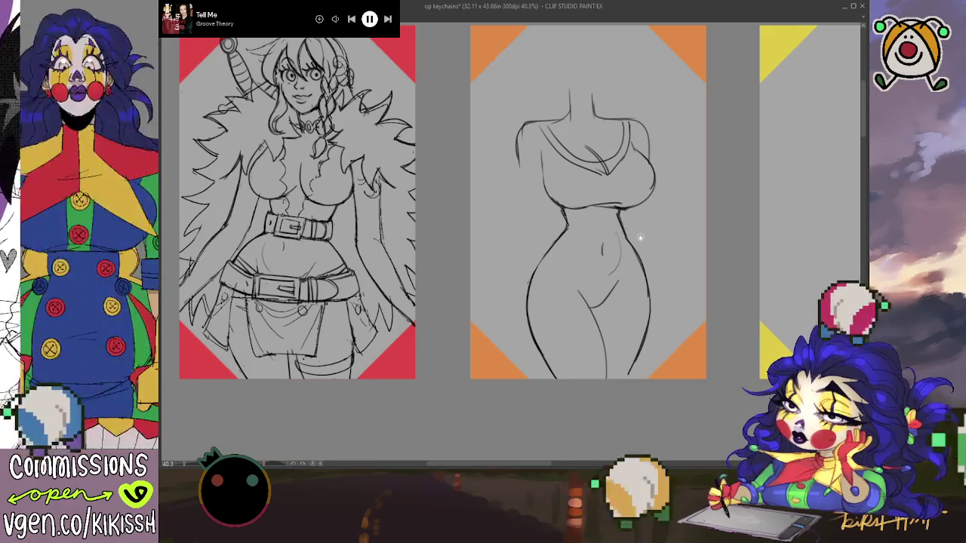
drag(638, 237, 627, 247)
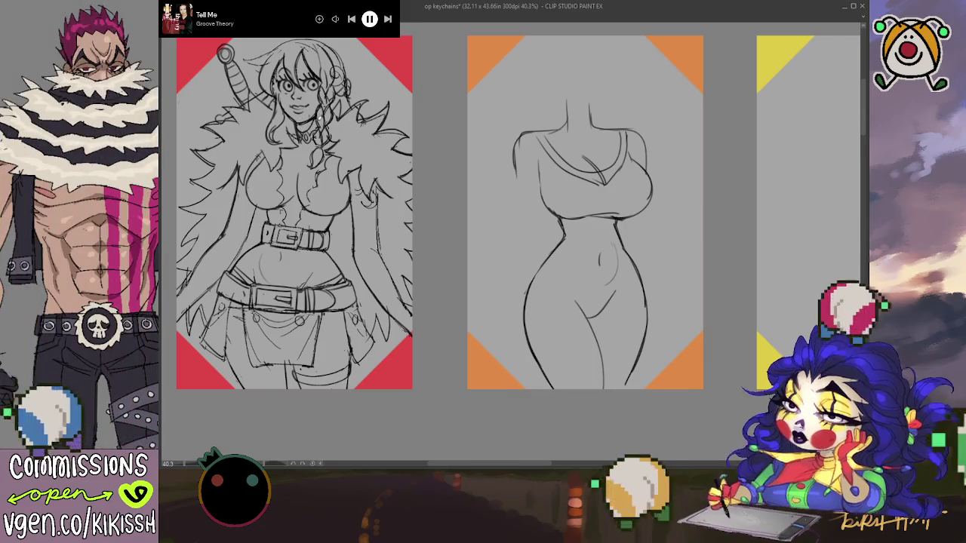
drag(519, 256, 516, 235)
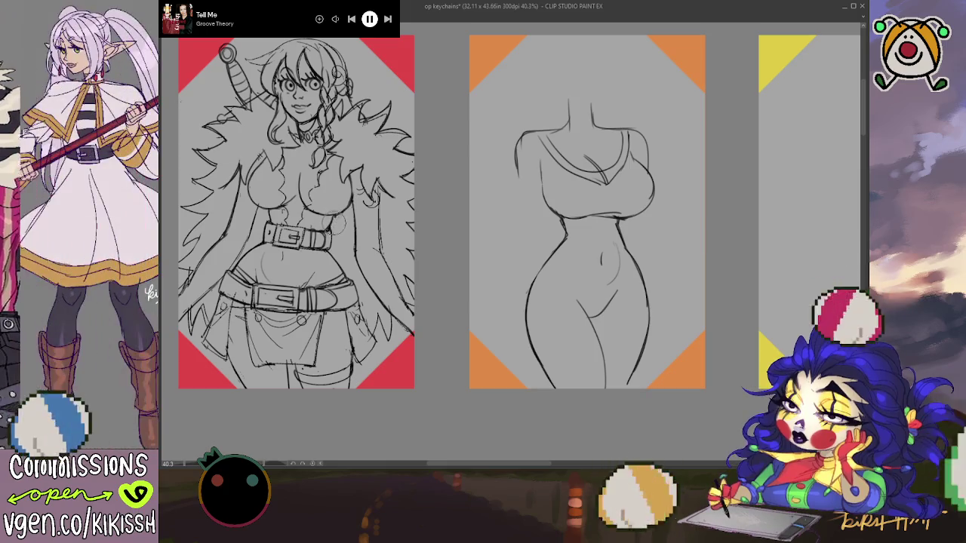
drag(418, 232, 437, 231)
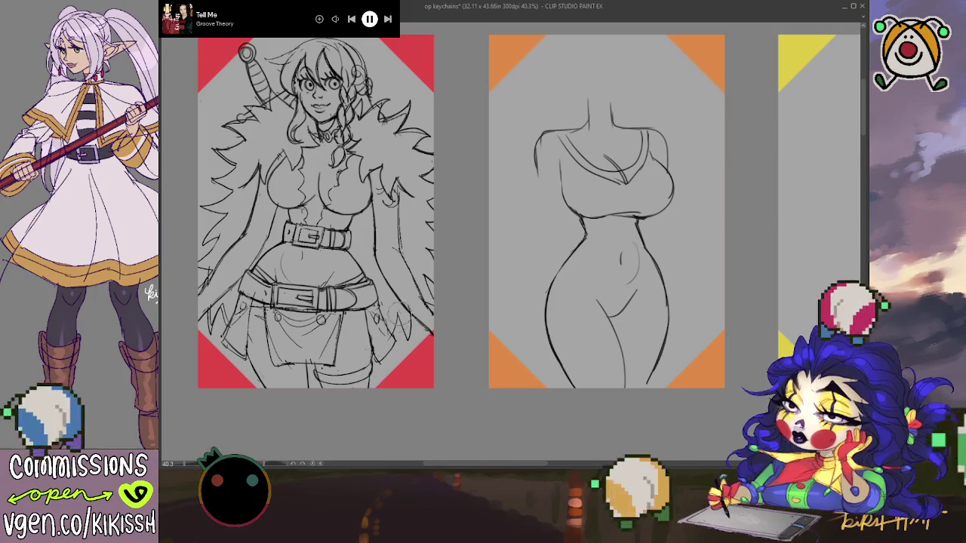
drag(400, 314, 390, 319)
scroll(394, 272, down, 1)
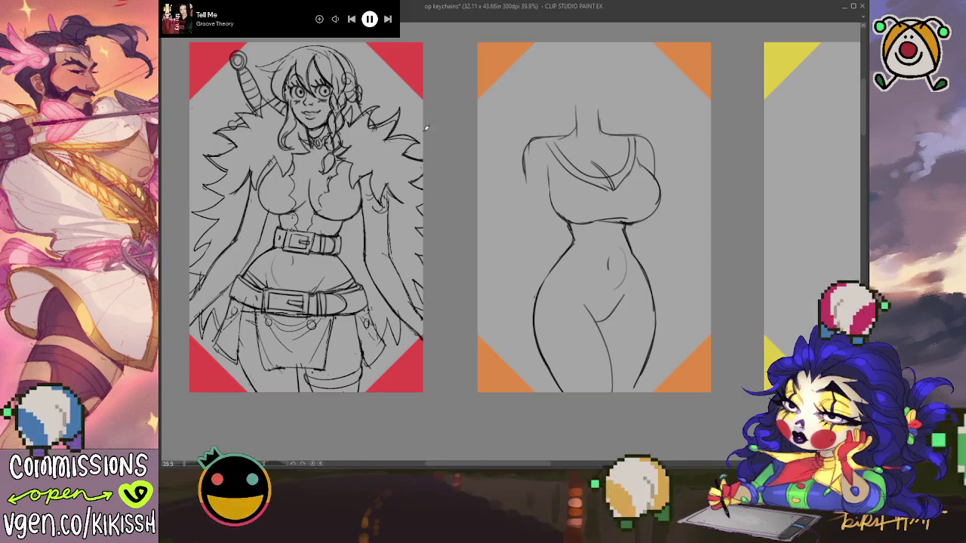
scroll(427, 139, down, 1)
drag(464, 195, 477, 200)
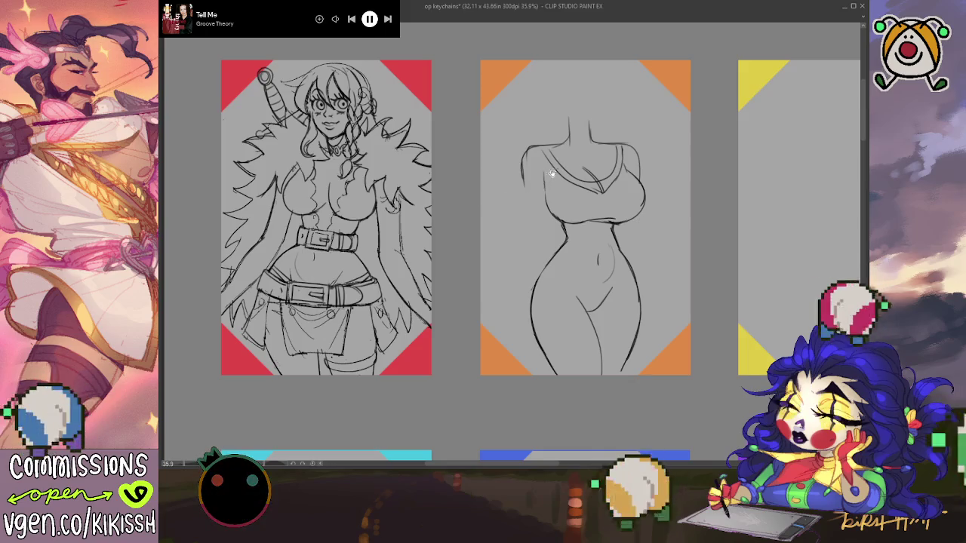
Zoom in and sketch a clasp strap on the corset front, discarding a trial chest bow.
scroll(552, 156, up, 1)
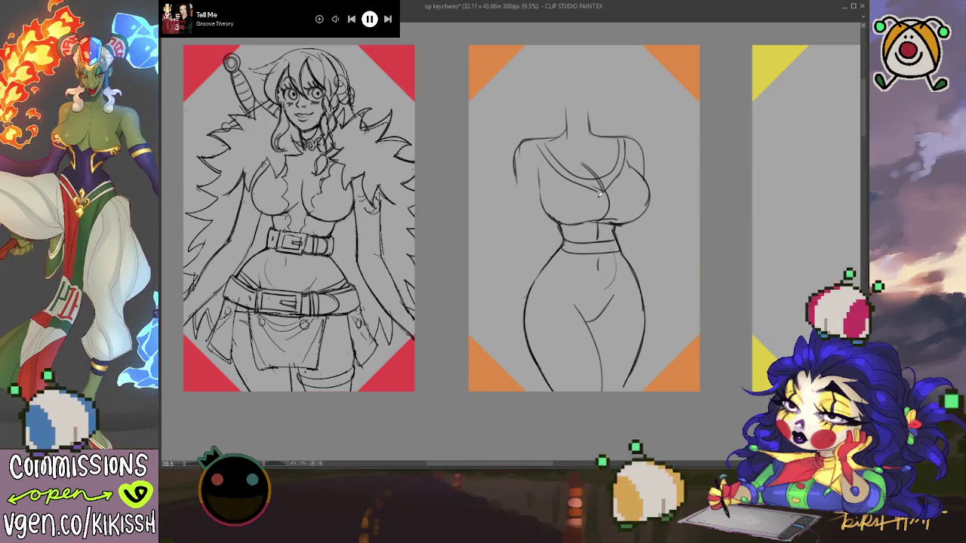
drag(596, 198, 614, 203)
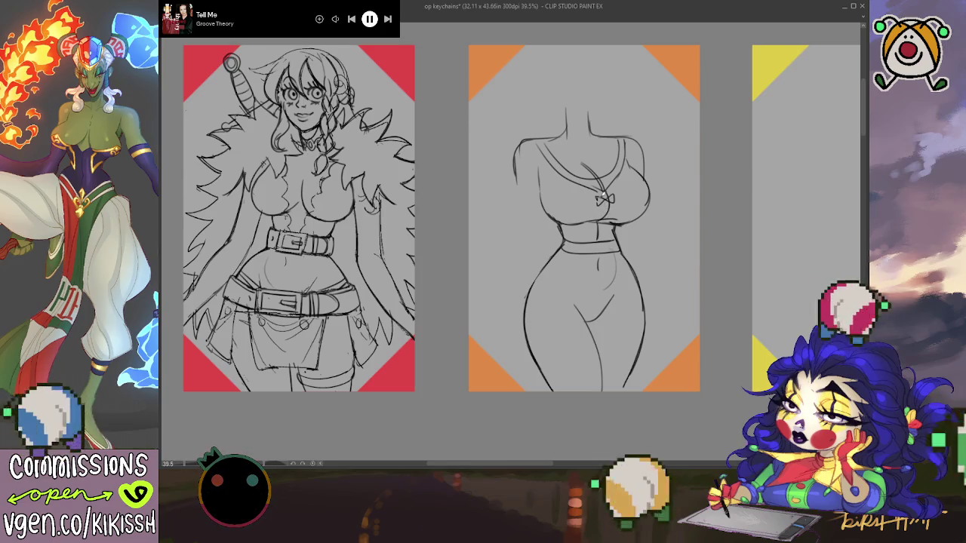
key(ctrl+z)
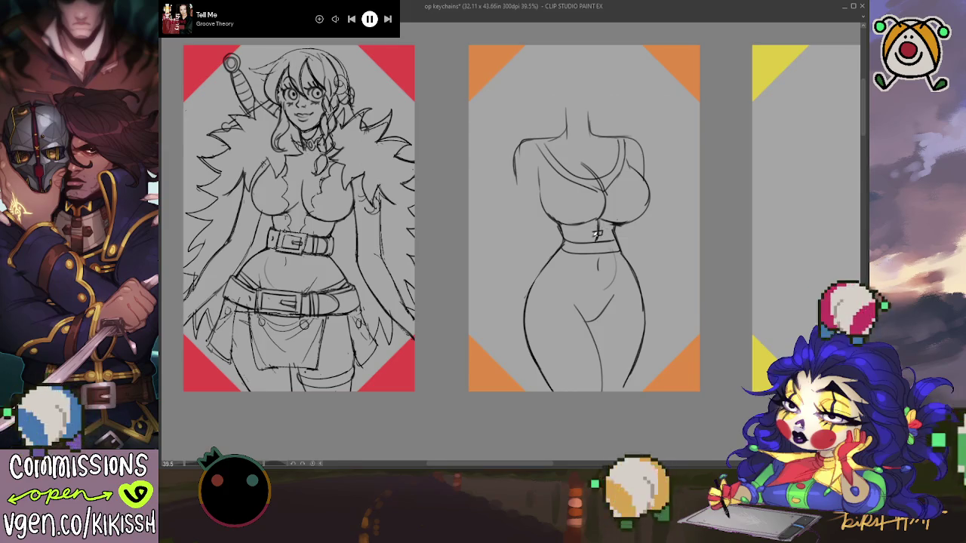
drag(593, 223, 605, 221)
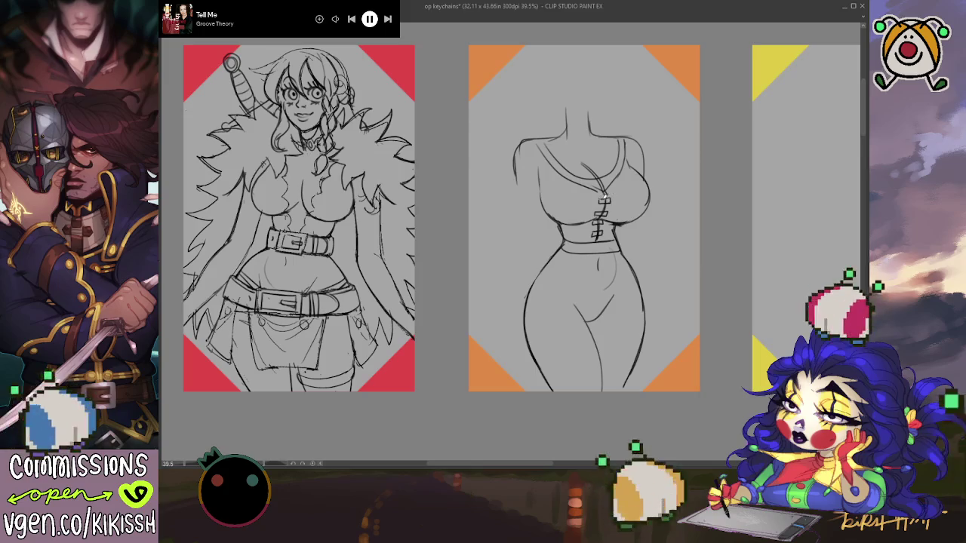
scroll(638, 149, down, 1)
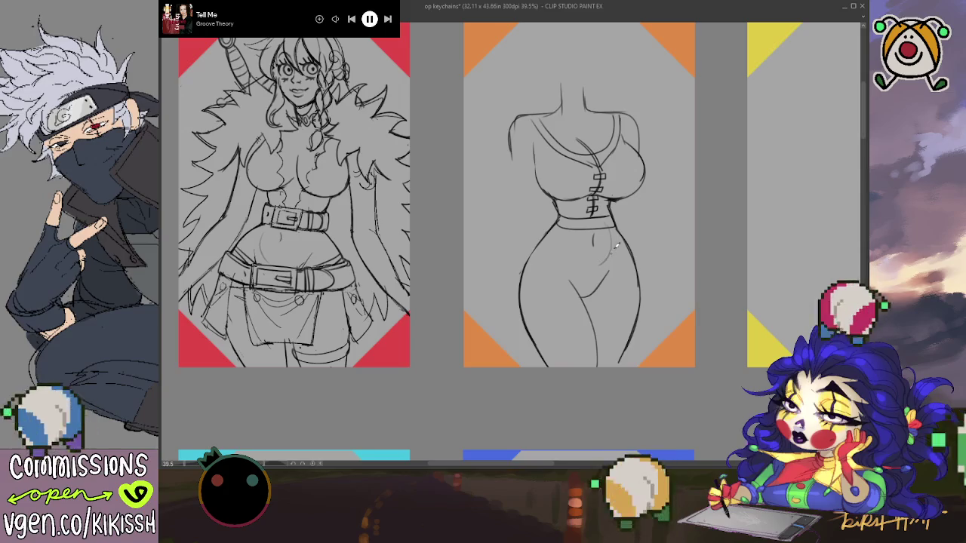
Draw a curved line across the figure's hips, discarding trial head strokes.
drag(627, 236, 557, 281)
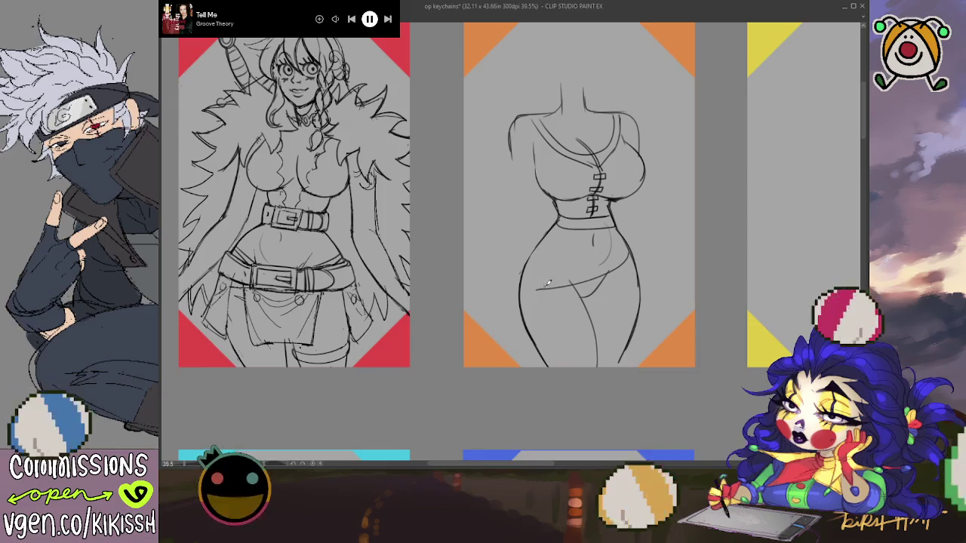
key(ctrl+z)
drag(522, 281, 617, 262)
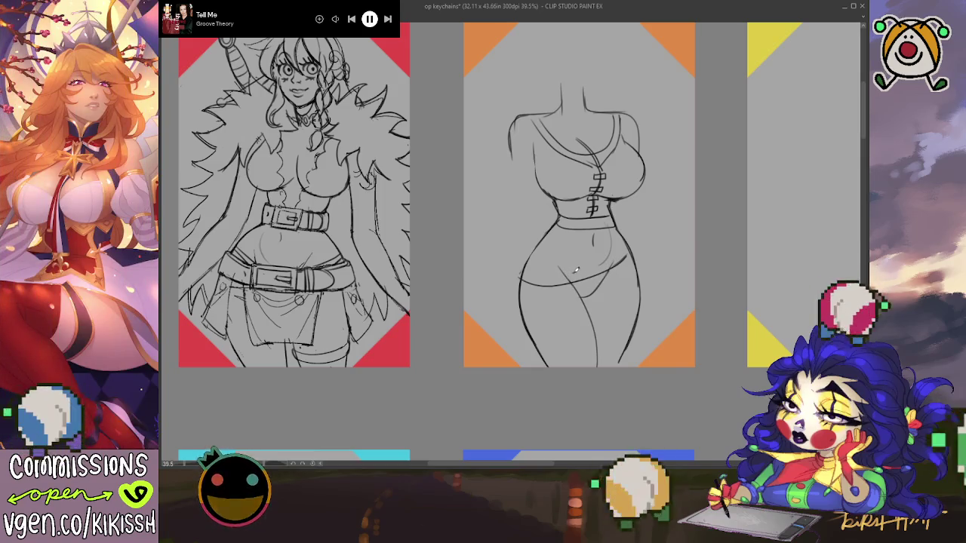
scroll(674, 186, up, 2)
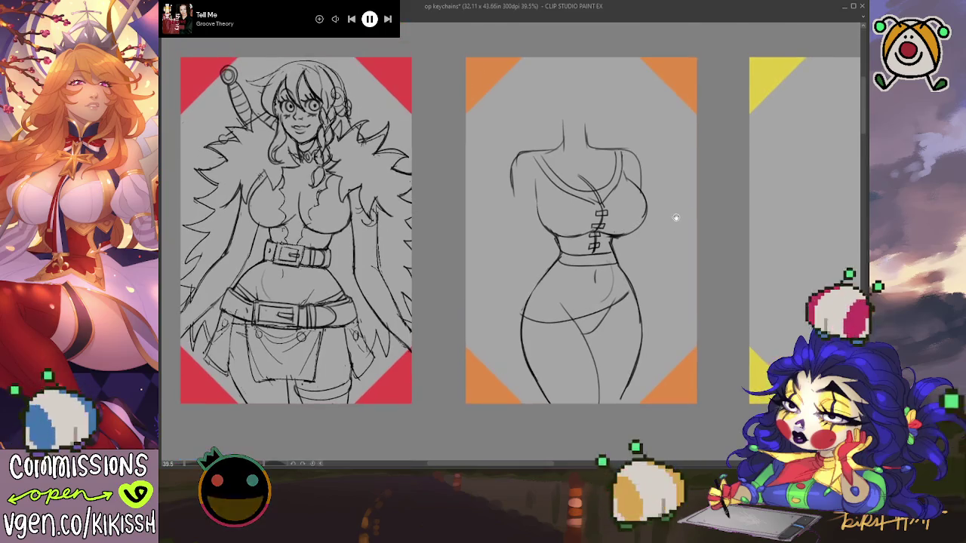
drag(590, 66, 578, 75)
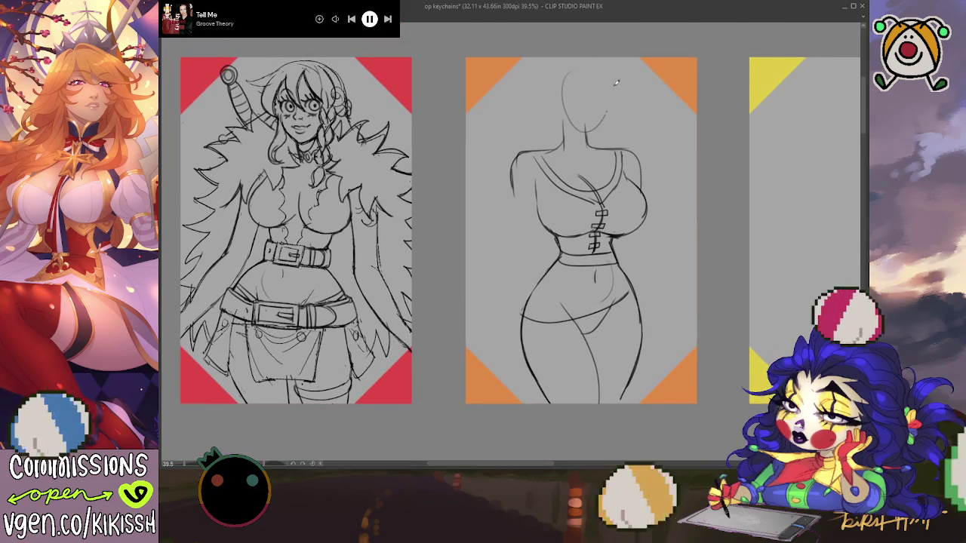
key(ctrl+z)
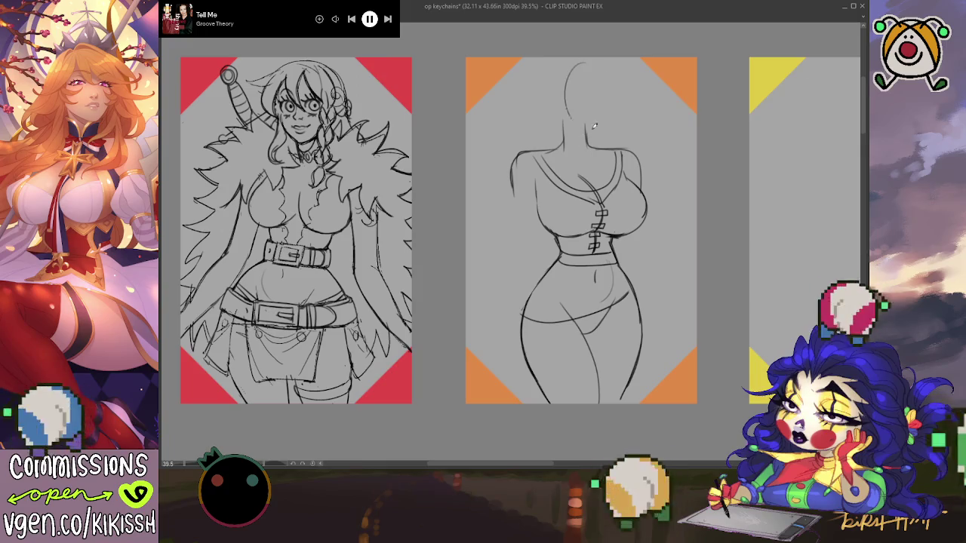
drag(595, 126, 574, 92)
key(ctrl+z)
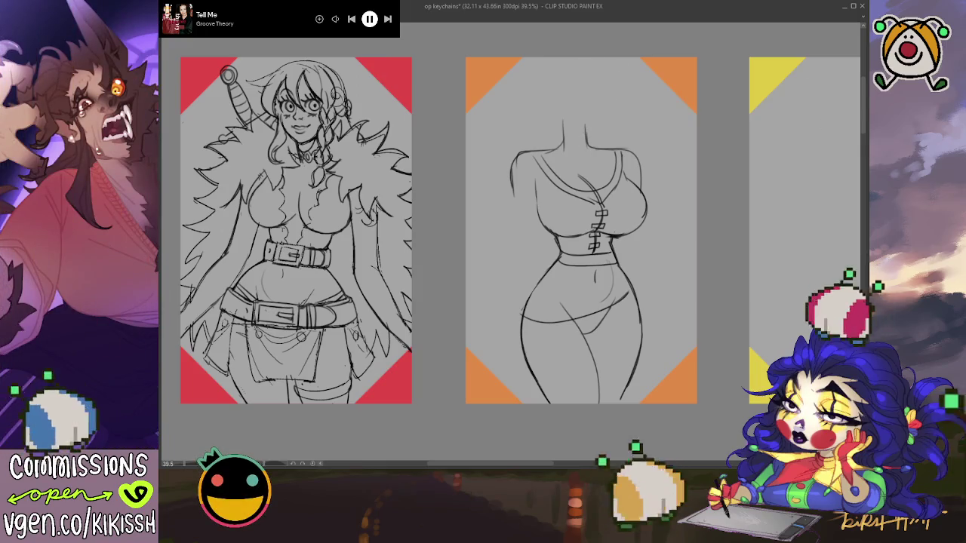
Lasso the upper figure and shift it slightly lower on the orange card.
drag(641, 82, 689, 194)
key(Delete)
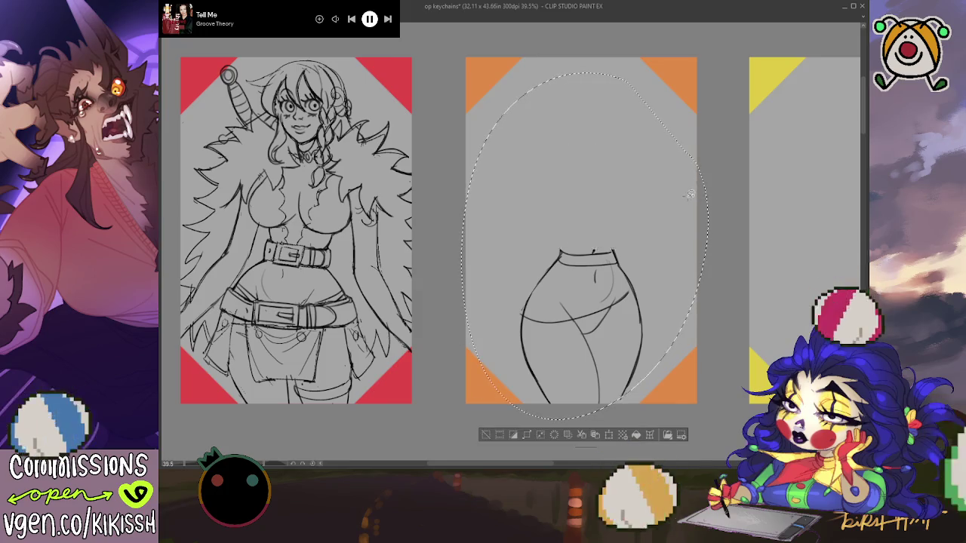
key(ctrl+z)
key(ctrl+d)
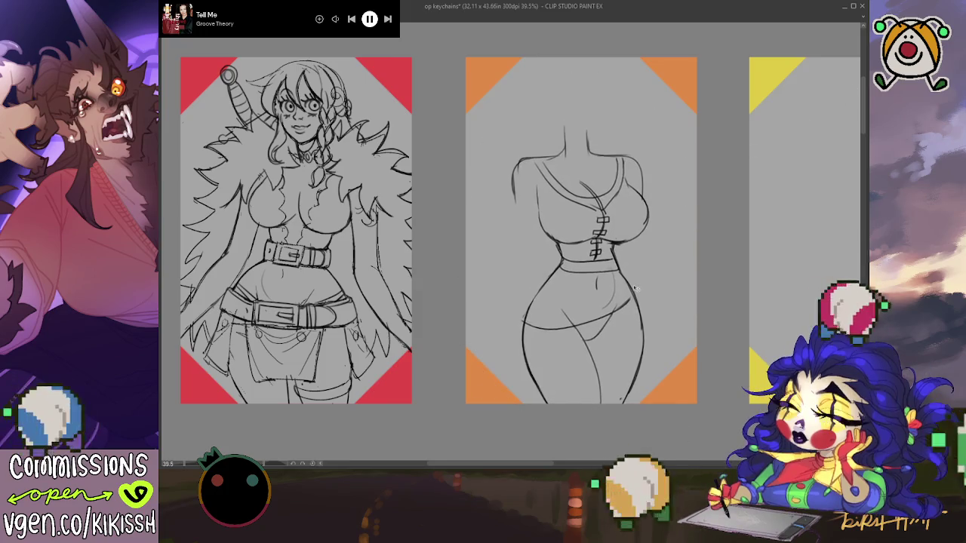
key(ctrl+z)
key(ctrl+z)
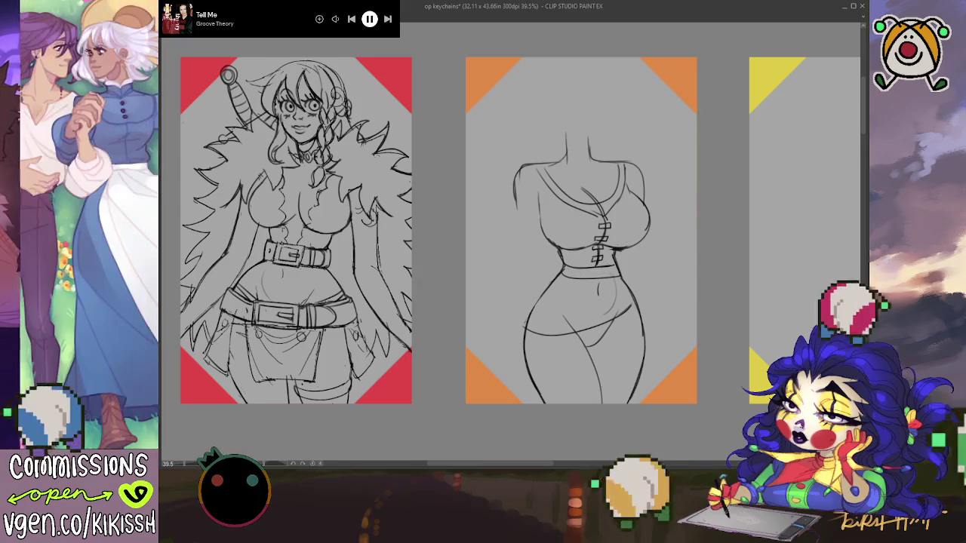
drag(646, 225, 656, 228)
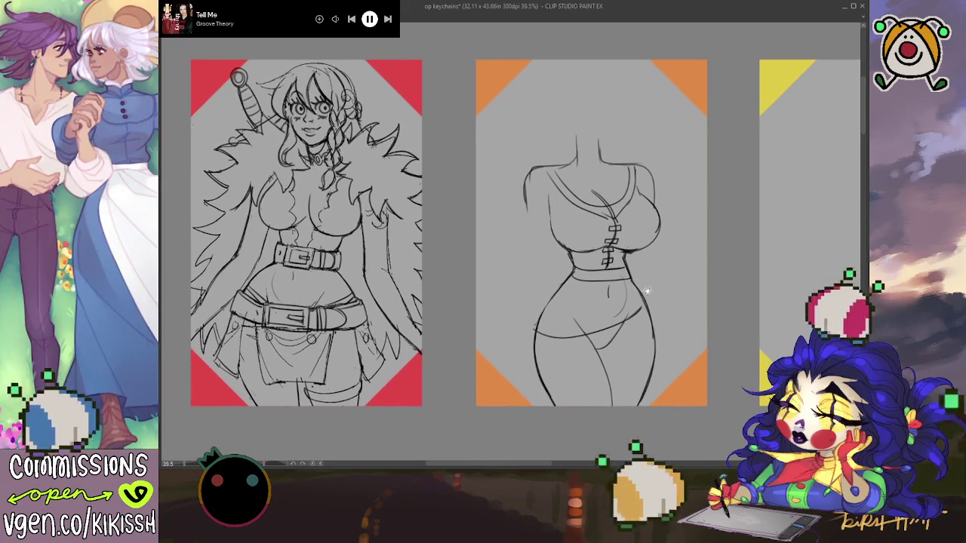
scroll(581, 313, down, 1)
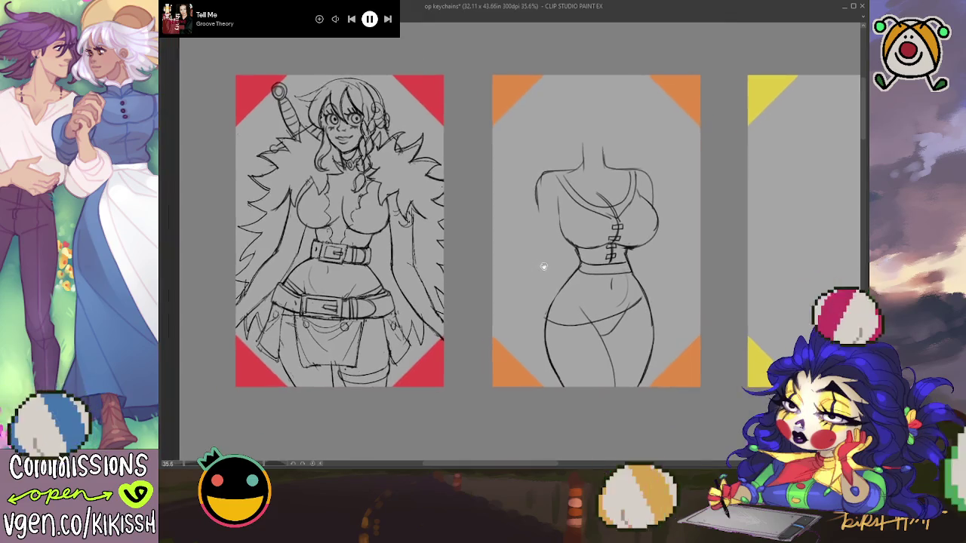
drag(545, 266, 536, 243)
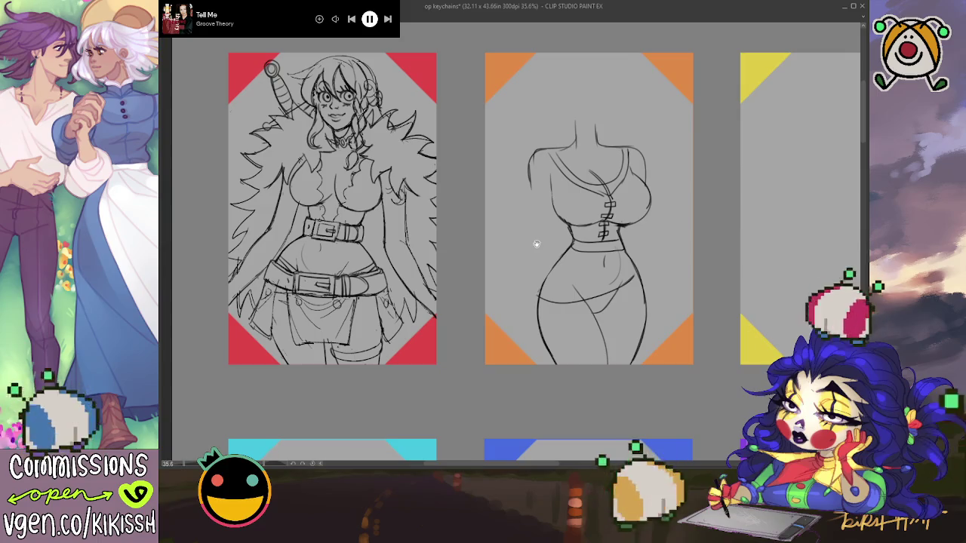
Sketch the left shoulder line and the right arm extending down past the hip.
drag(536, 244, 537, 248)
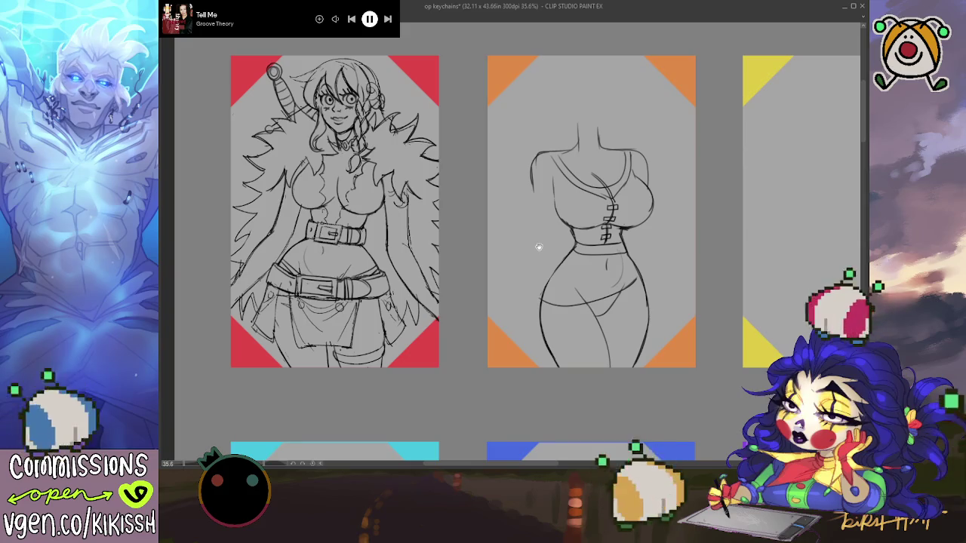
scroll(593, 183, up, 1)
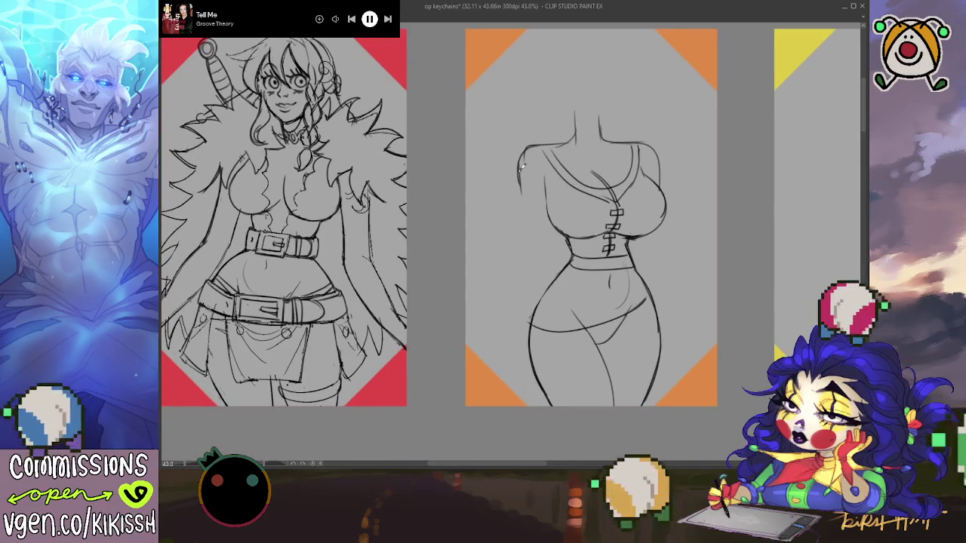
drag(521, 164, 518, 194)
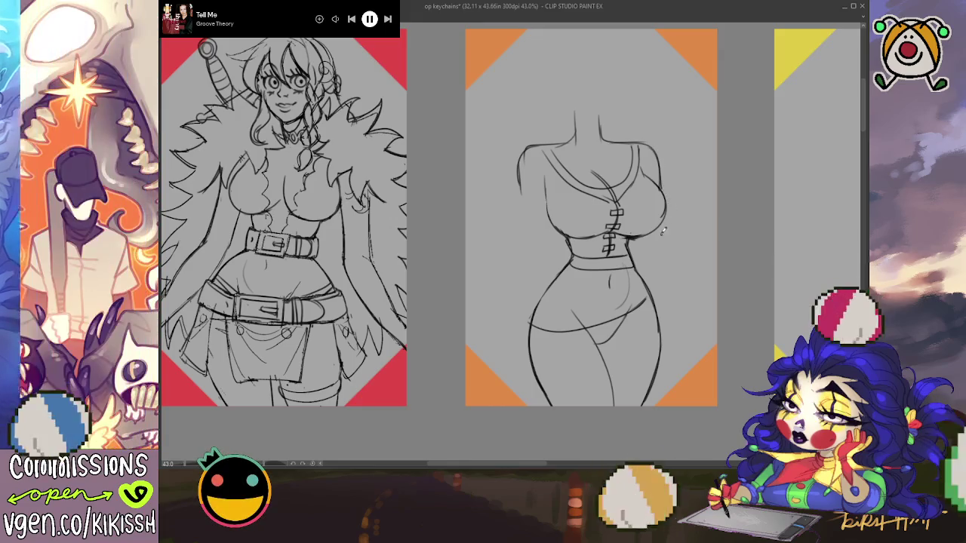
mouse_move(700, 293)
mouse_down()
mouse_move(664, 223)
mouse_move(693, 317)
mouse_move(680, 305)
mouse_up()
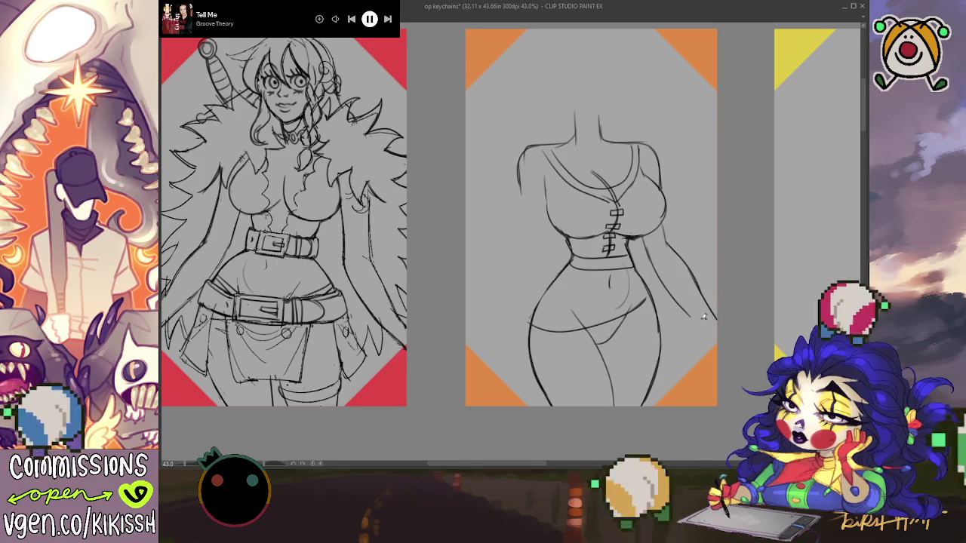
drag(703, 317, 715, 333)
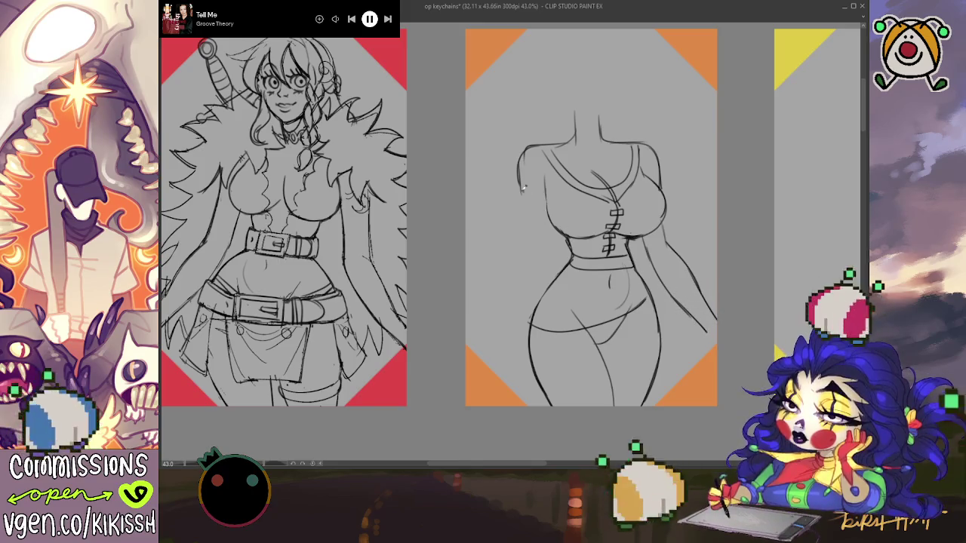
Extend the left arm line downward, redrawing its lower end toward the hip.
drag(521, 178, 507, 249)
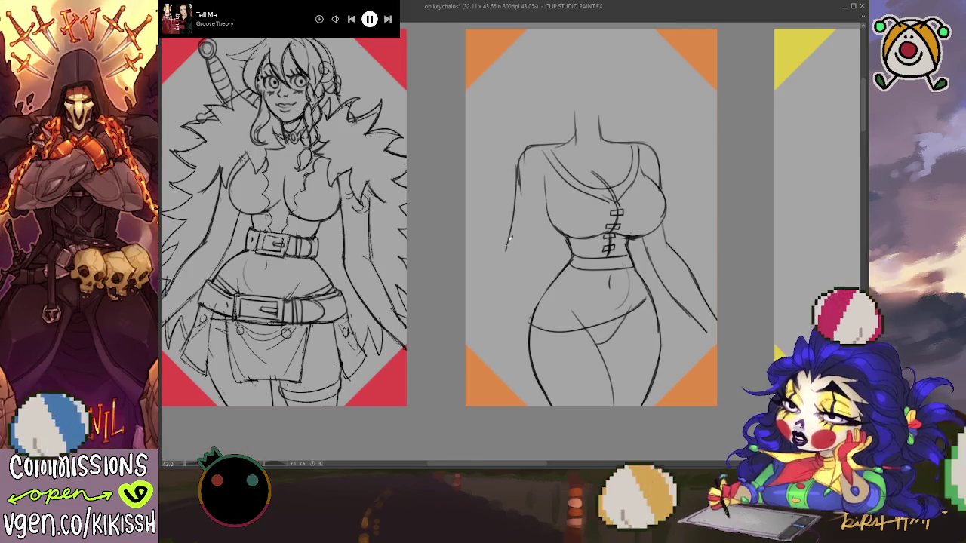
key(ctrl+z)
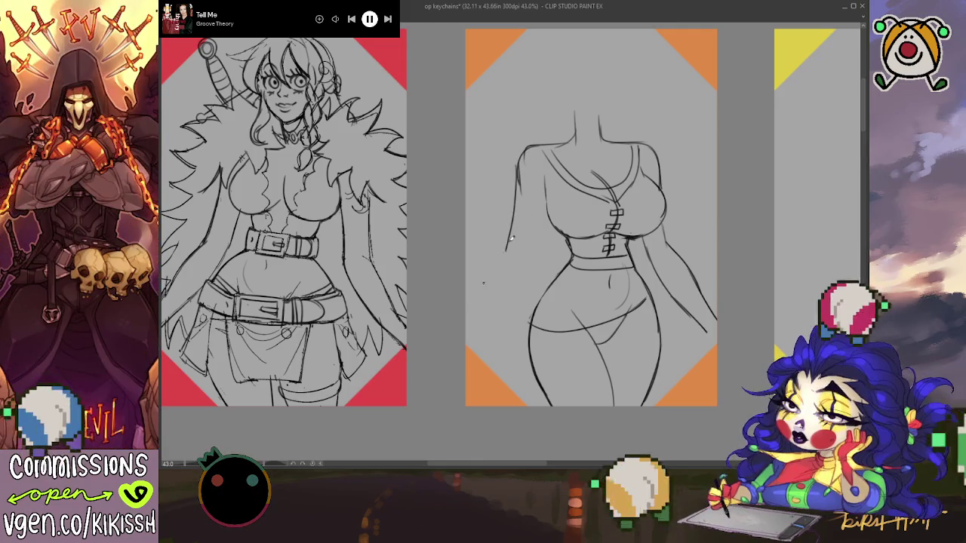
drag(507, 234, 503, 249)
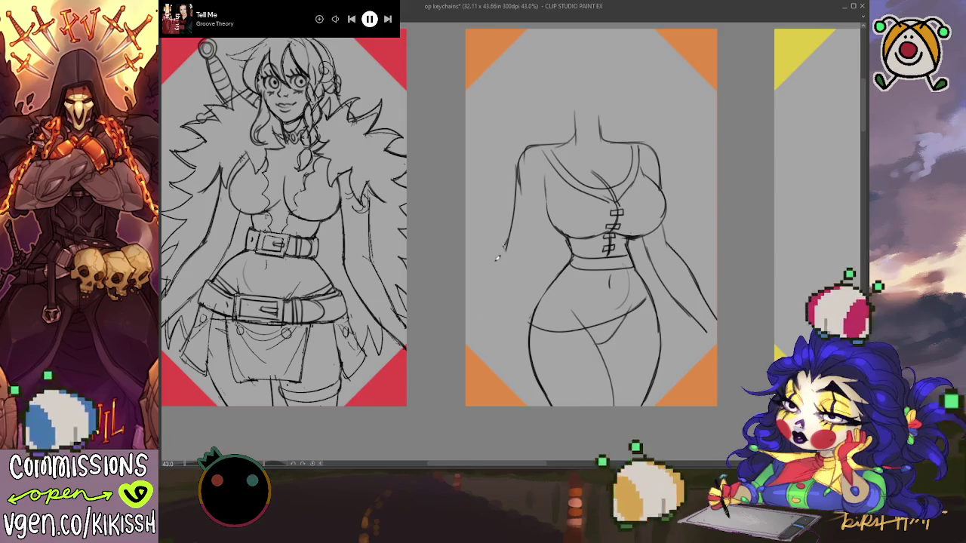
drag(475, 342, 504, 319)
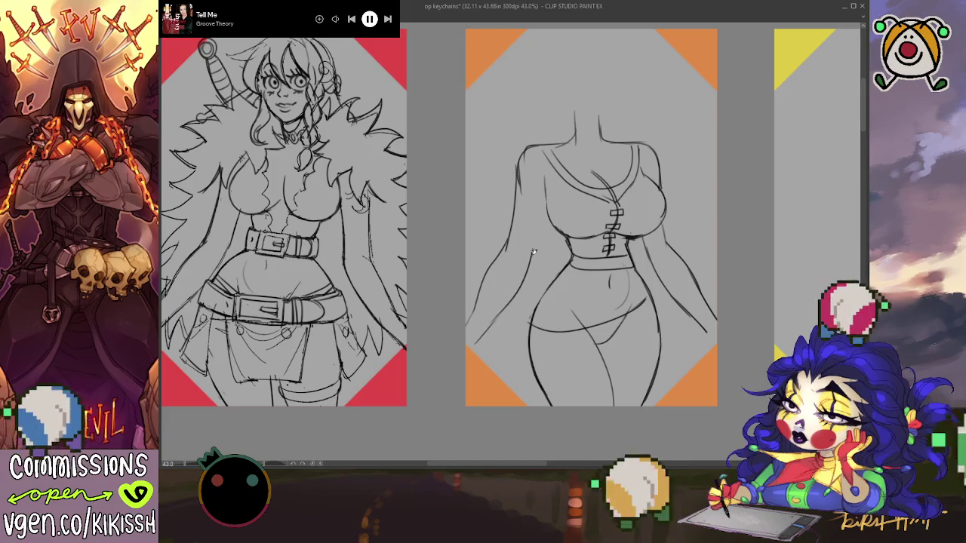
drag(498, 316, 521, 285)
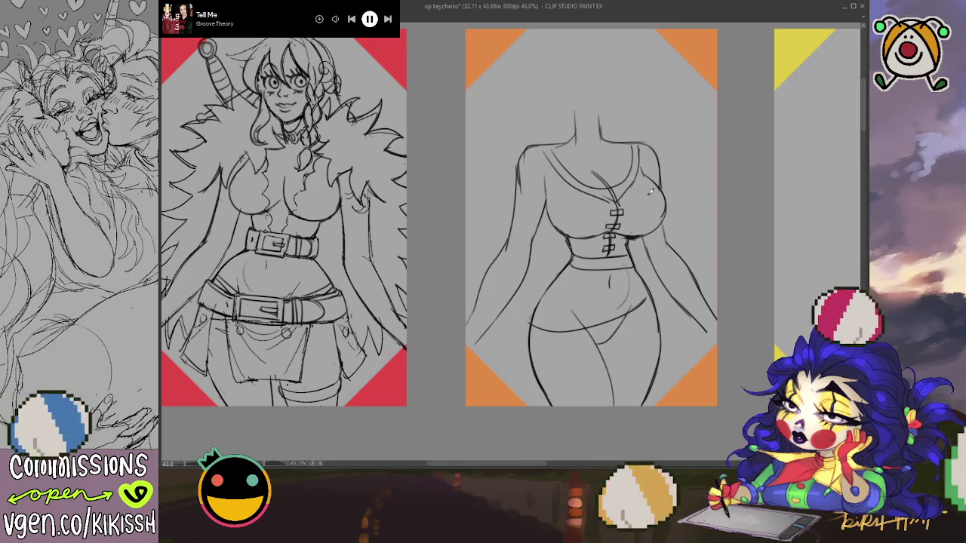
mouse_move(650, 192)
mouse_down()
mouse_move(686, 210)
mouse_move(689, 201)
mouse_up()
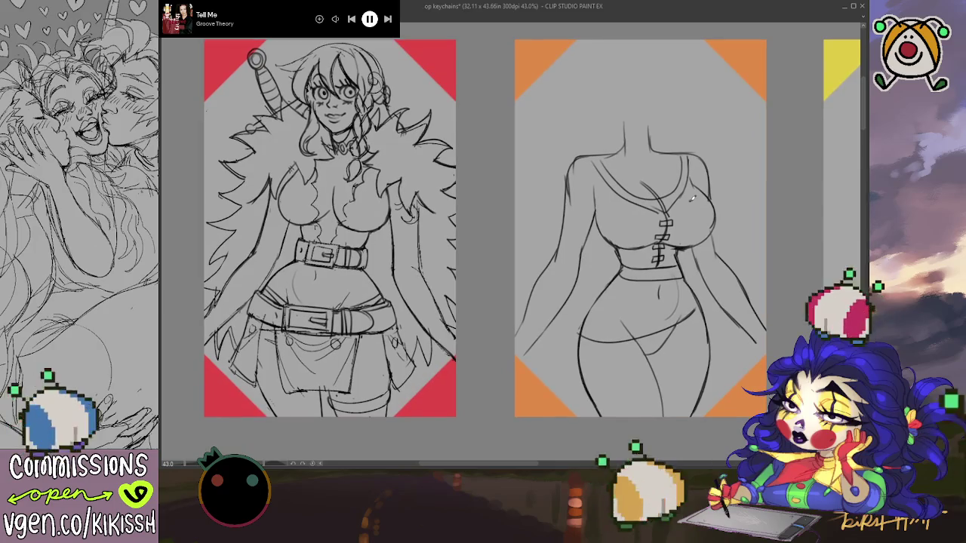
scroll(603, 260, down, 1)
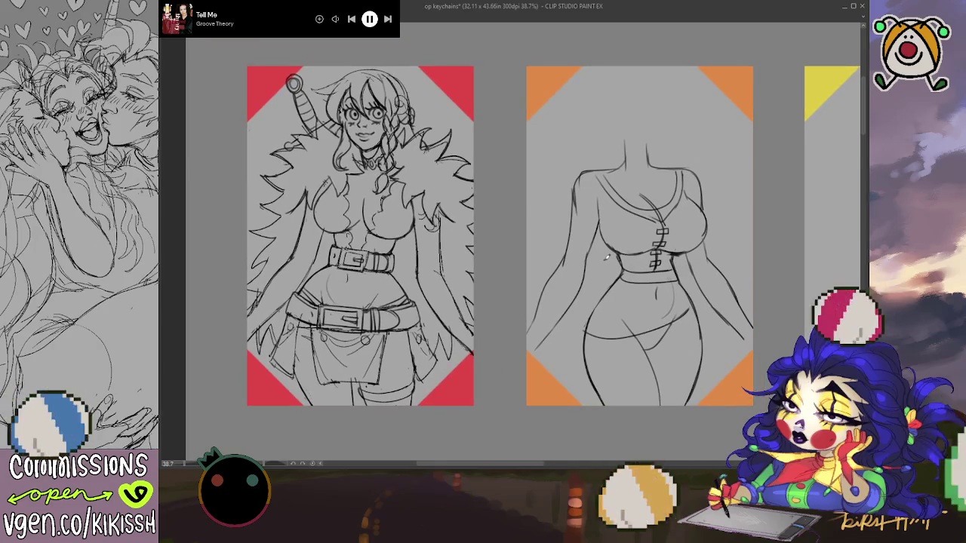
Draw long hair down the figure's left side and darken the right shoulder and arm line.
scroll(606, 257, up, 1)
drag(609, 266, 601, 269)
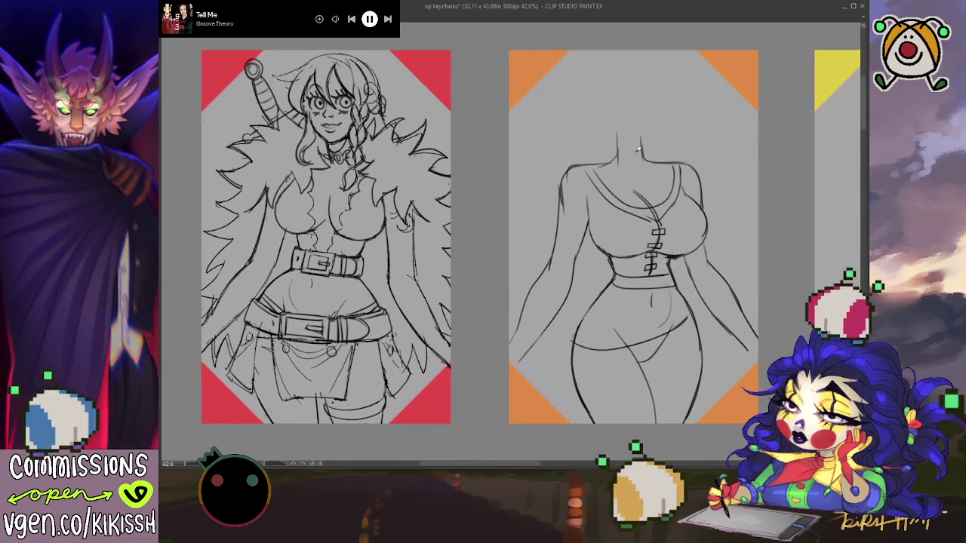
scroll(622, 238, down, 1)
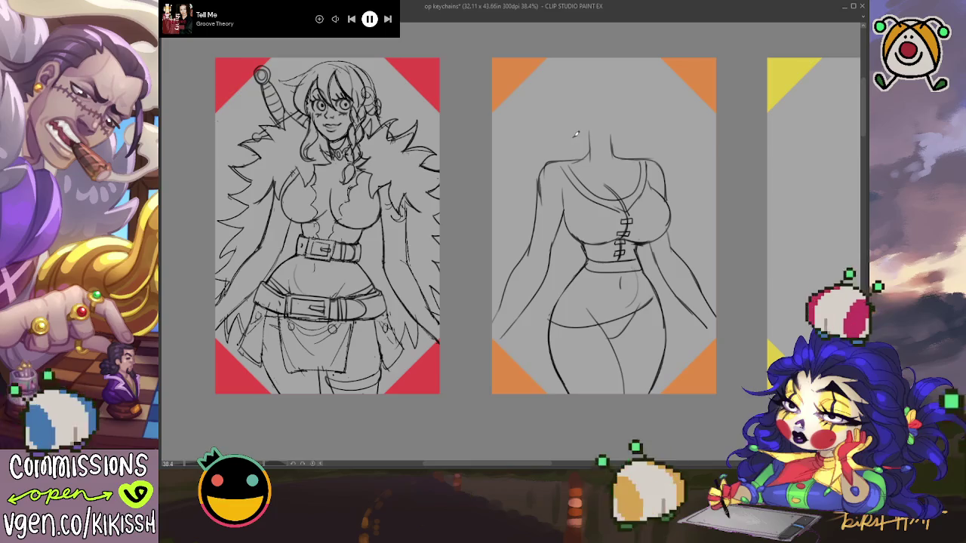
drag(526, 124, 529, 141)
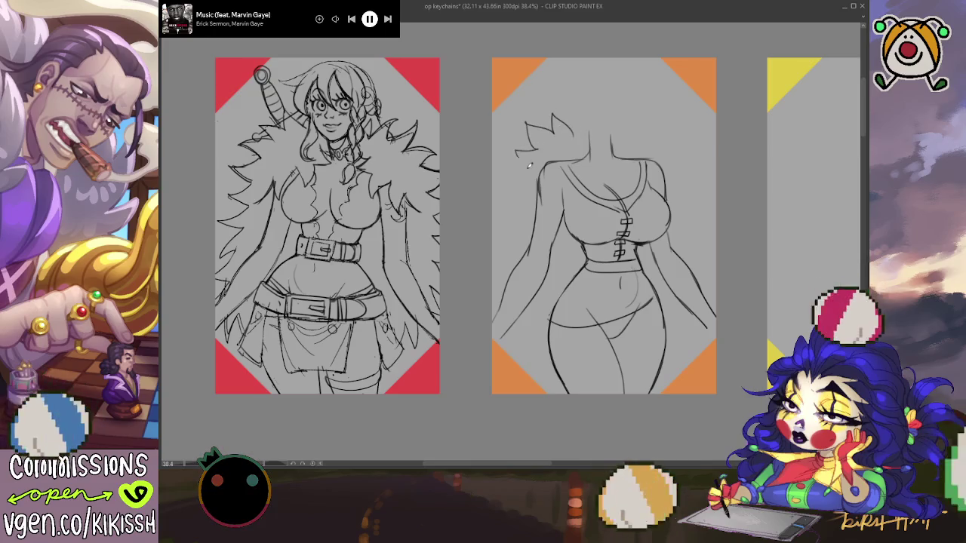
key(ctrl+z)
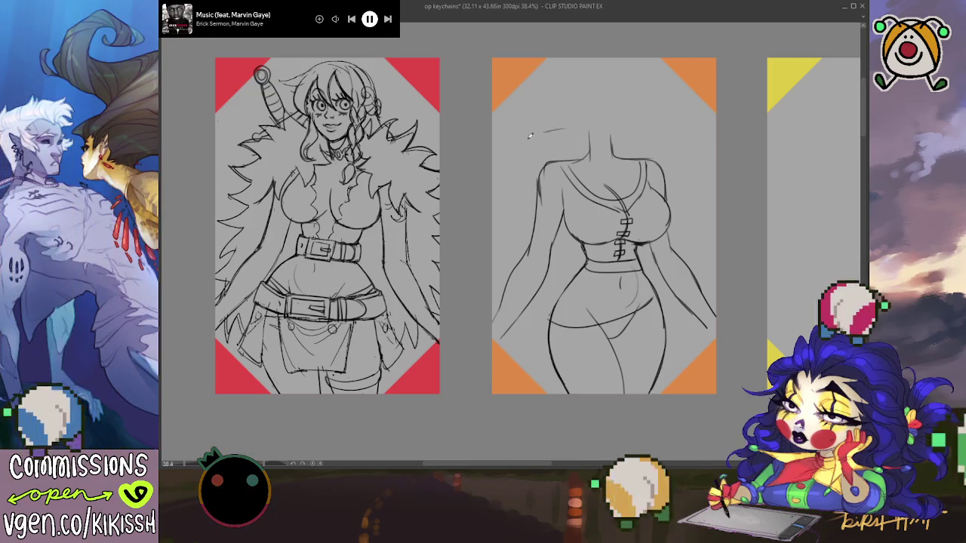
drag(520, 157, 496, 257)
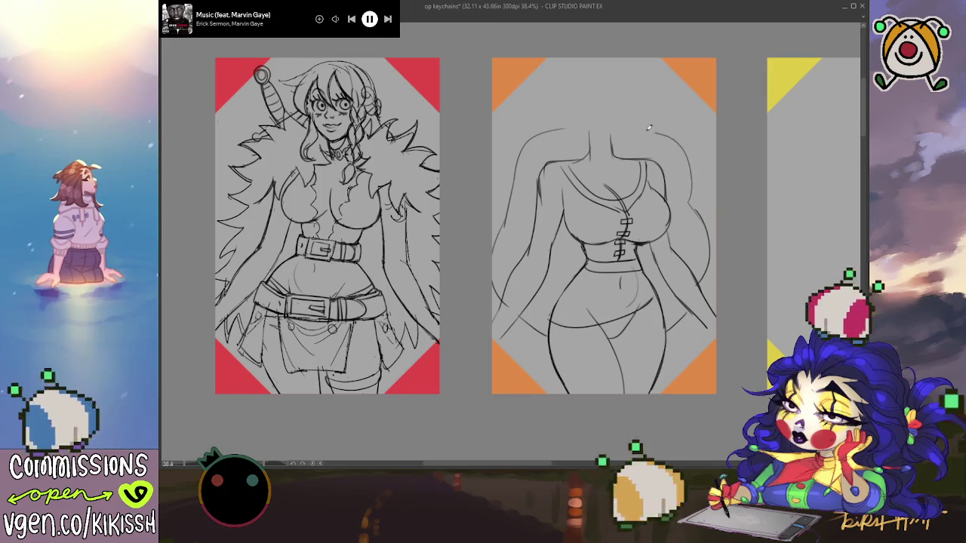
drag(687, 156, 708, 276)
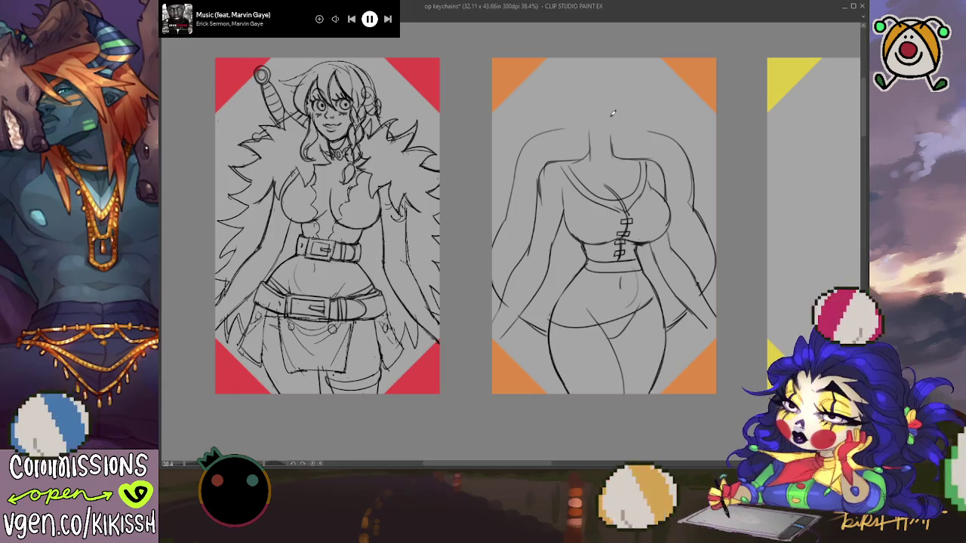
scroll(610, 95, down, 2)
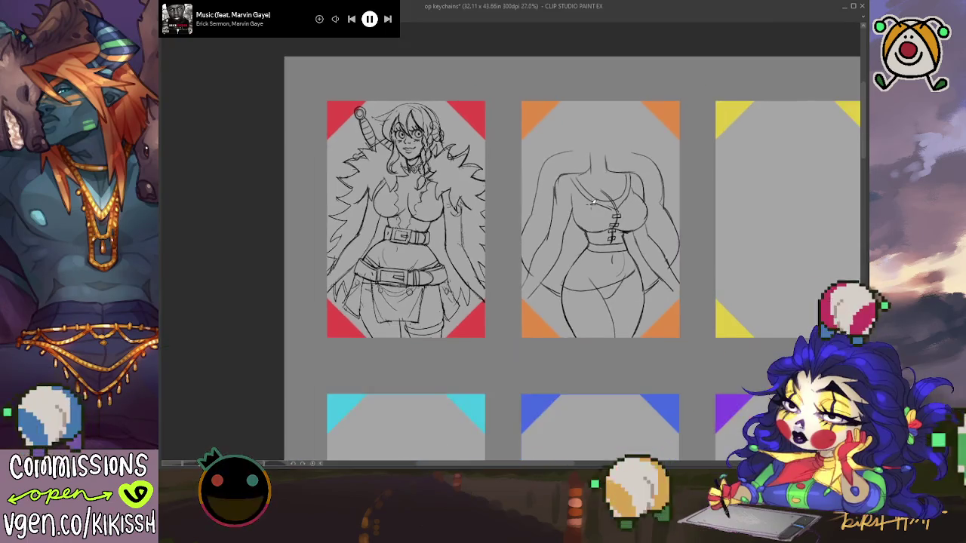
Zoom in on the orange-card figure's hips to prepare for sketching the skirt.
scroll(585, 197, up, 1)
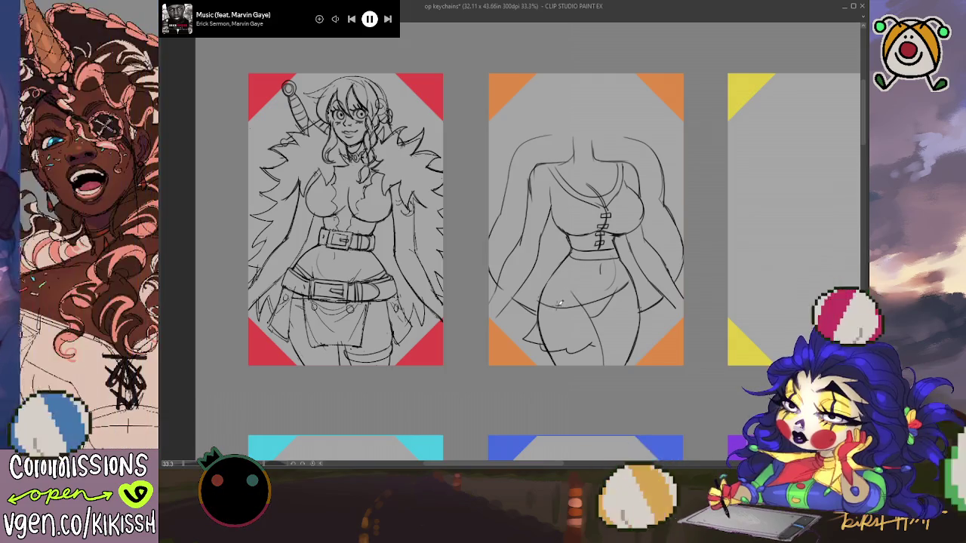
drag(562, 303, 611, 310)
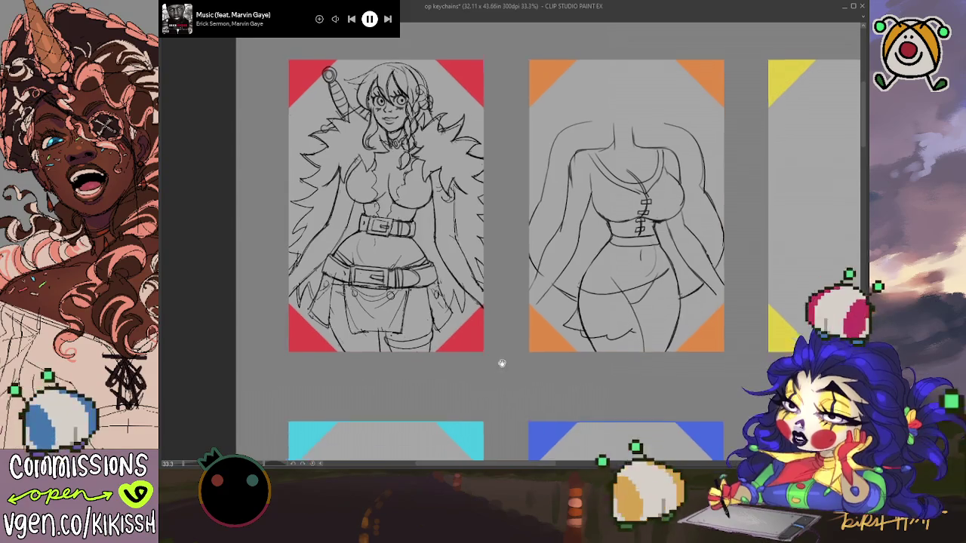
mouse_move(498, 373)
mouse_down()
mouse_move(495, 340)
mouse_move(470, 308)
mouse_up()
scroll(514, 366, down, 1)
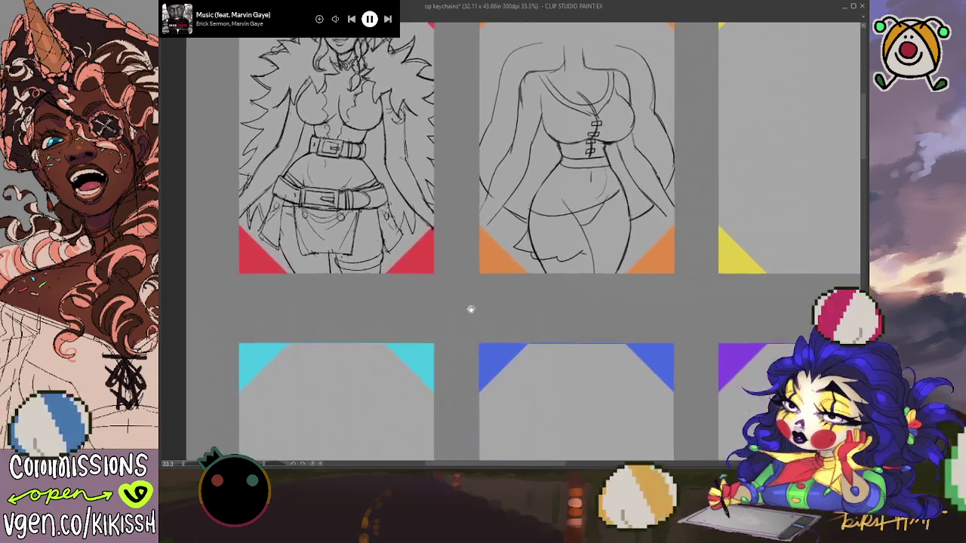
scroll(457, 304, down, 1)
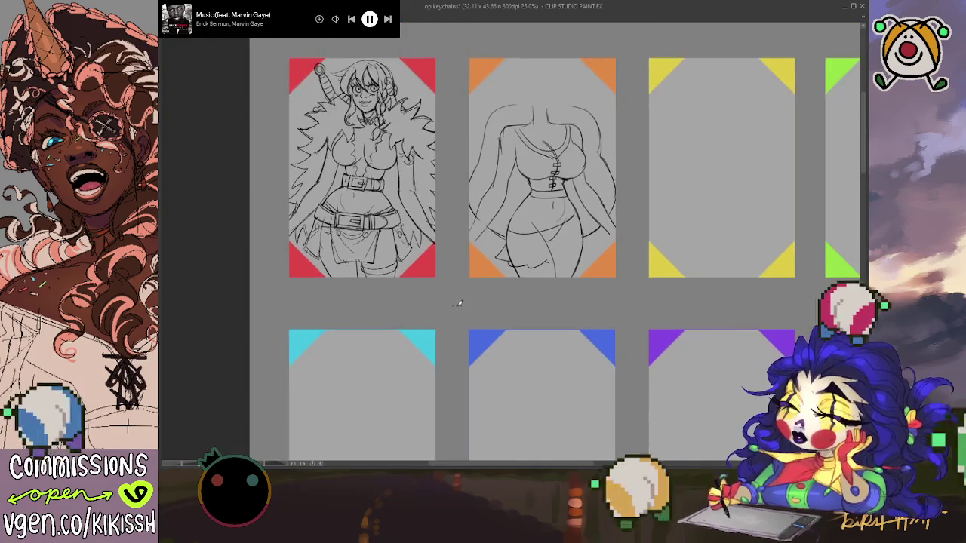
mouse_move(493, 324)
mouse_down()
mouse_move(386, 316)
mouse_move(434, 326)
mouse_up()
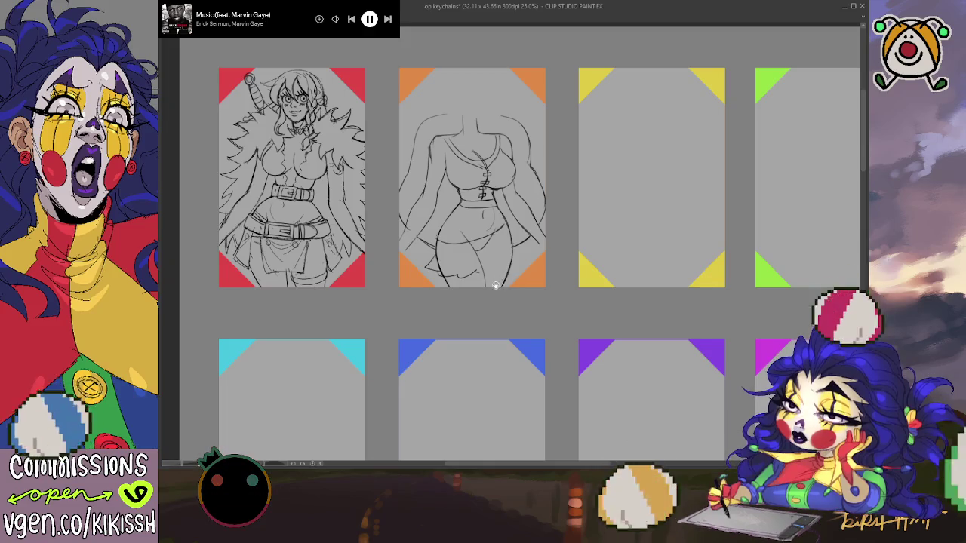
scroll(494, 198, up, 1)
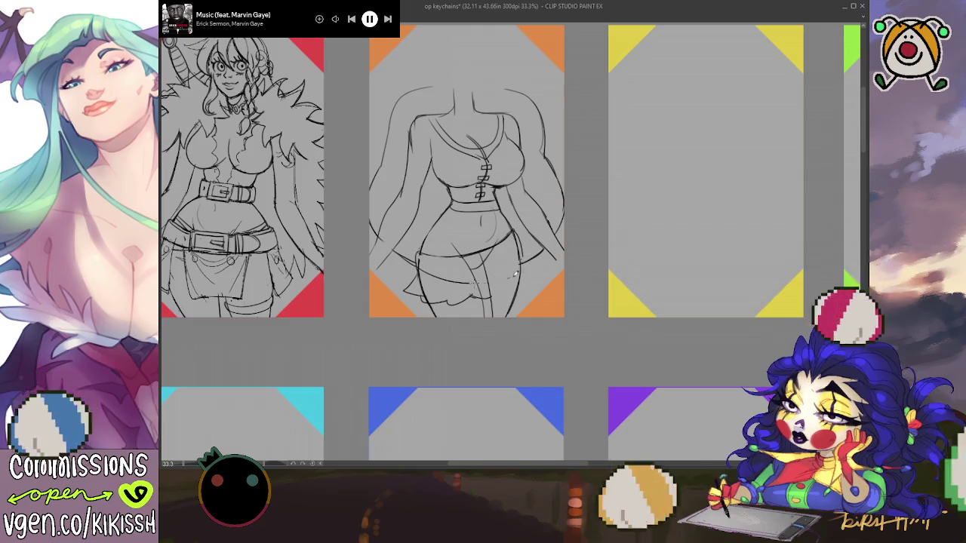
Draw two curved strokes across the orange-card figure's hips as the skirt's waistband.
drag(418, 261, 523, 263)
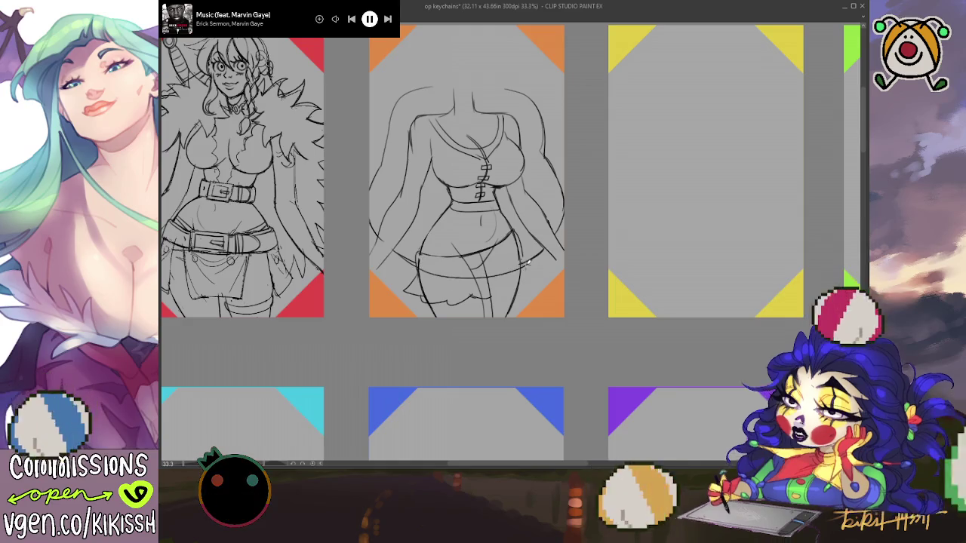
drag(417, 262, 523, 262)
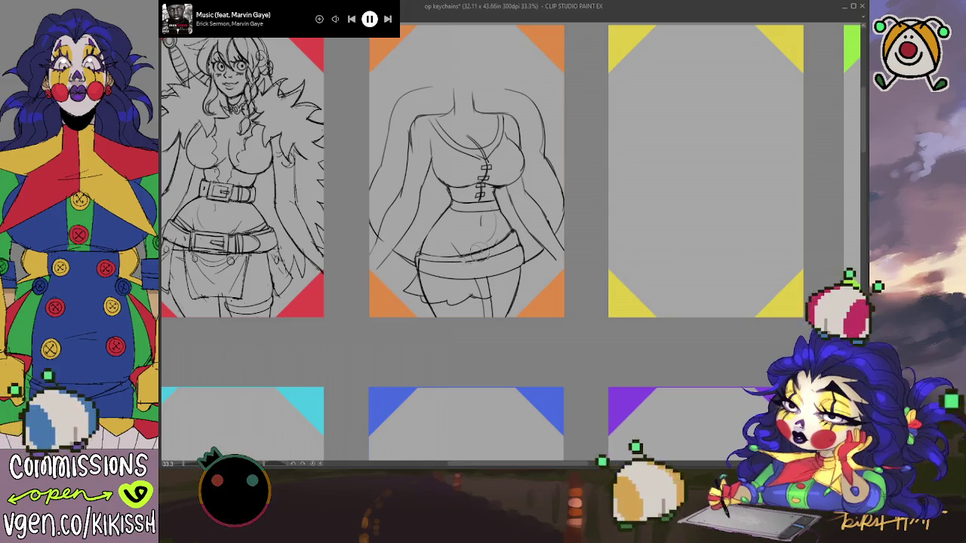
scroll(480, 249, down, 1)
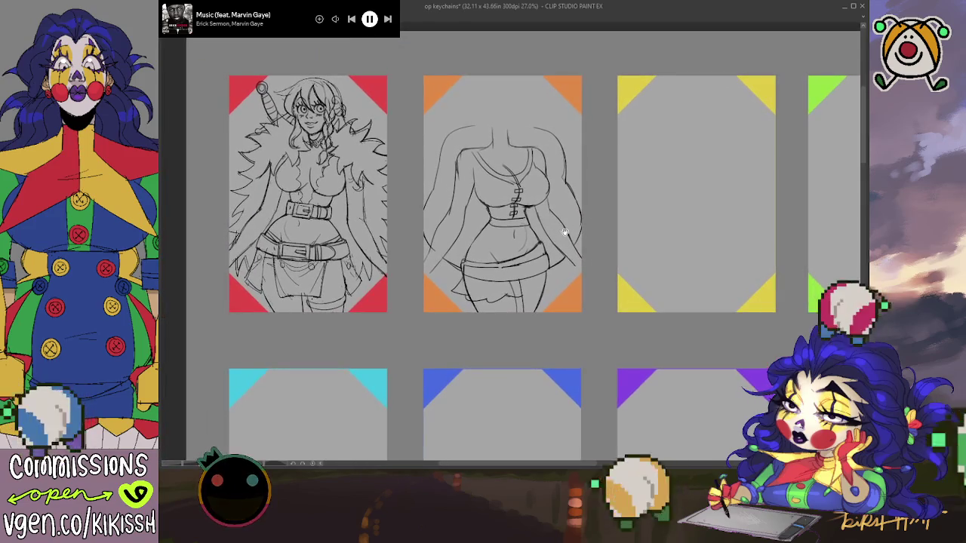
Zoom in and pan the canvas slightly right and down to frame the skirt.
scroll(520, 208, up, 1)
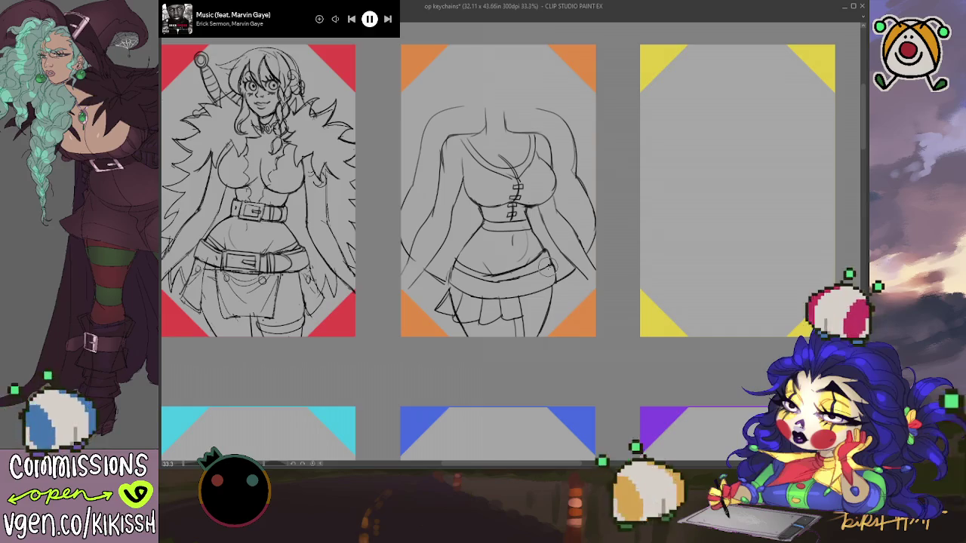
drag(476, 260, 489, 259)
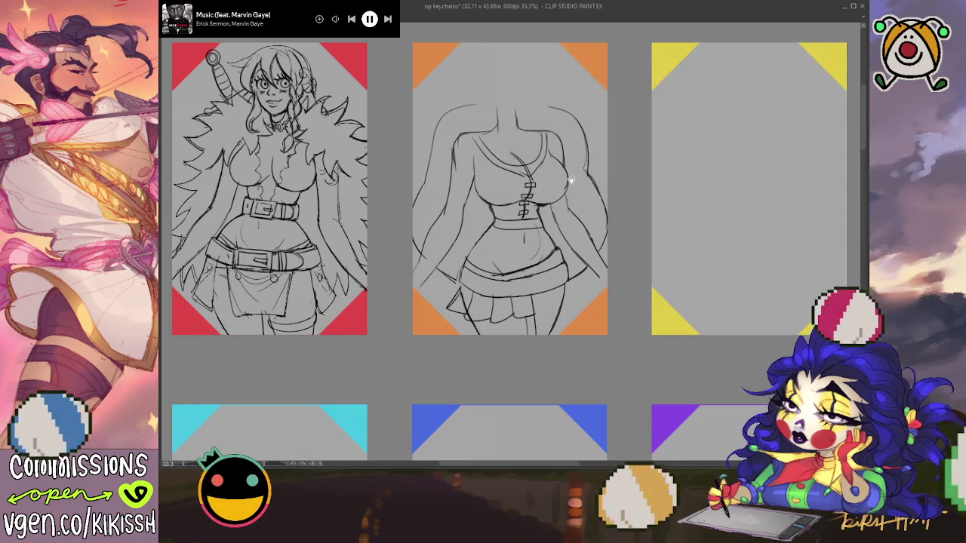
drag(572, 180, 575, 184)
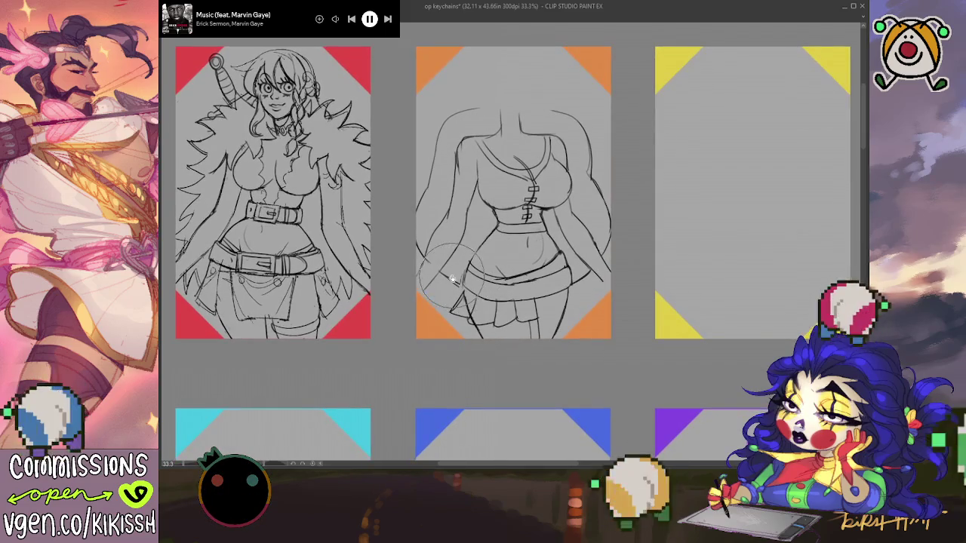
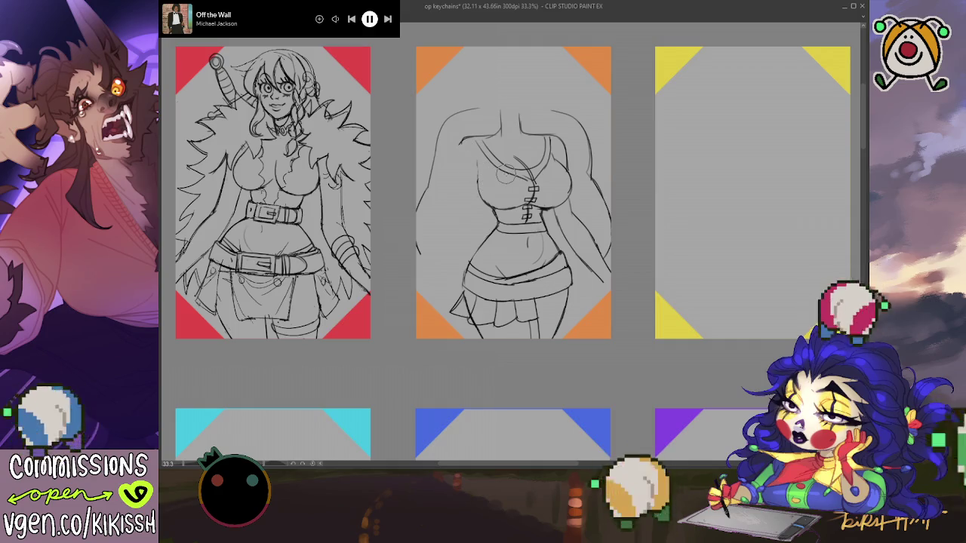
Draw the orange-card figure's head oval, then redo the rough attempt as a cleaner closed oval.
drag(528, 65, 522, 125)
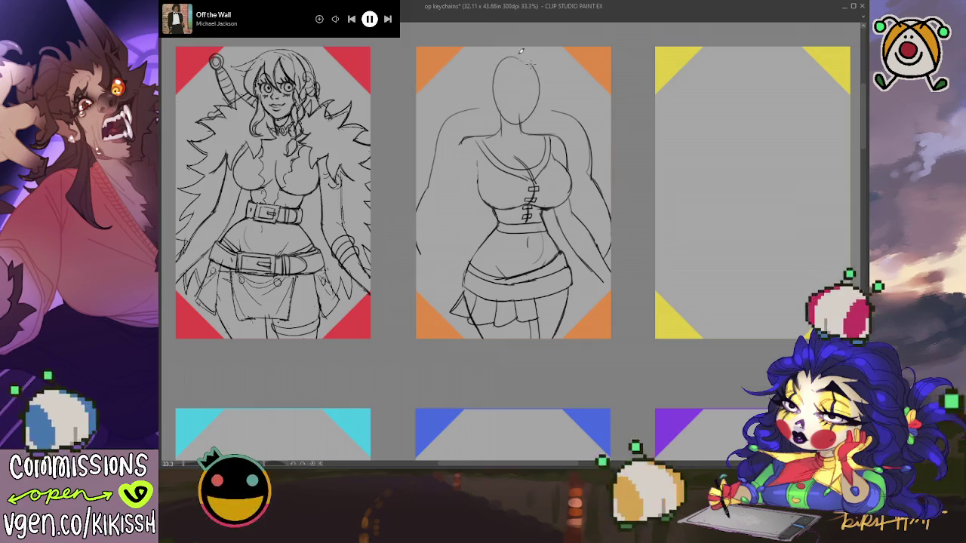
mouse_move(498, 86)
mouse_down()
mouse_move(543, 102)
mouse_move(504, 76)
mouse_move(507, 98)
mouse_up()
key(ctrl+z)
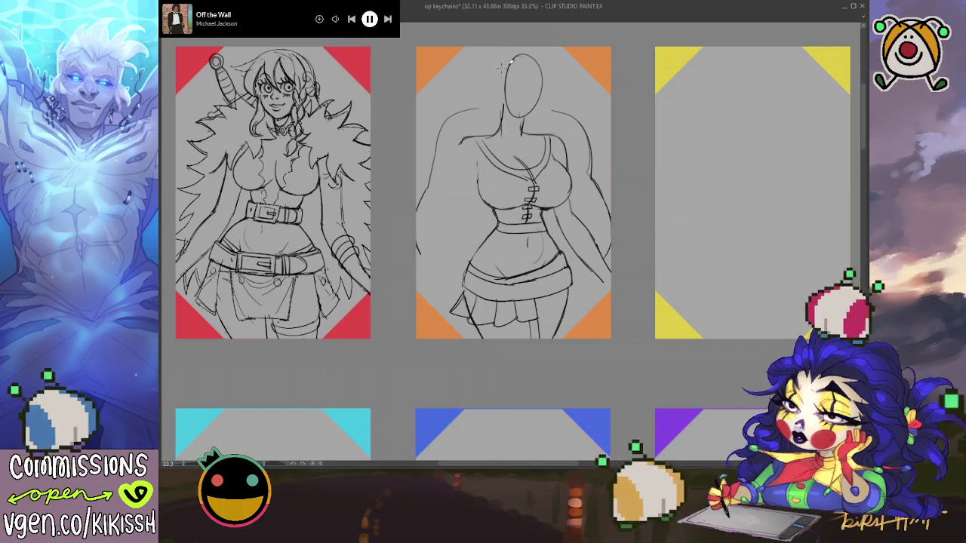
key(ctrl+z)
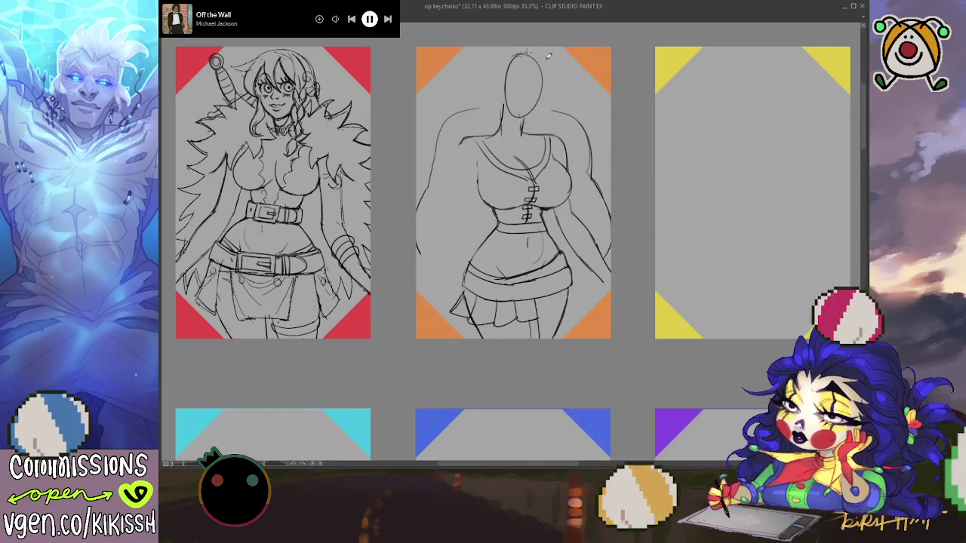
drag(521, 52, 551, 91)
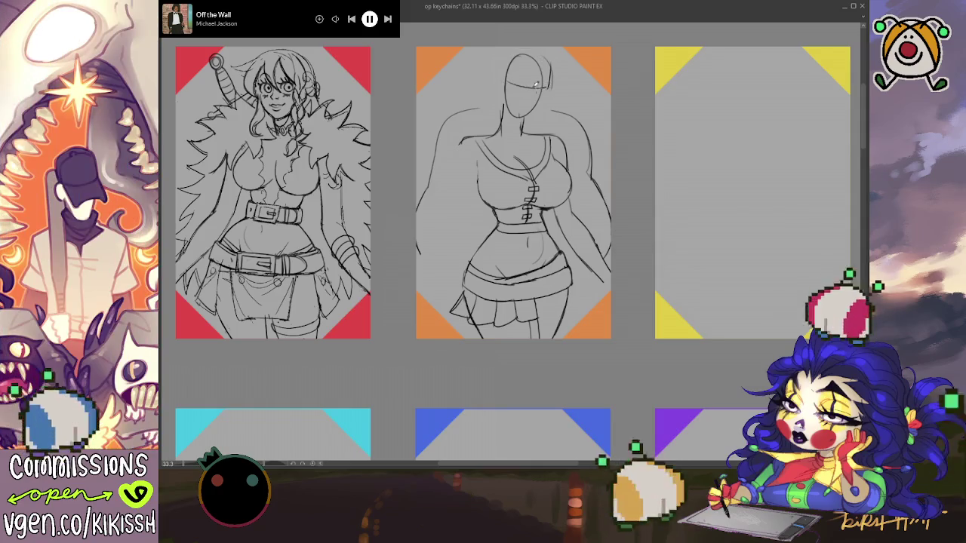
mouse_move(552, 79)
mouse_down()
mouse_move(529, 53)
mouse_move(491, 100)
mouse_move(551, 59)
mouse_move(551, 88)
mouse_up()
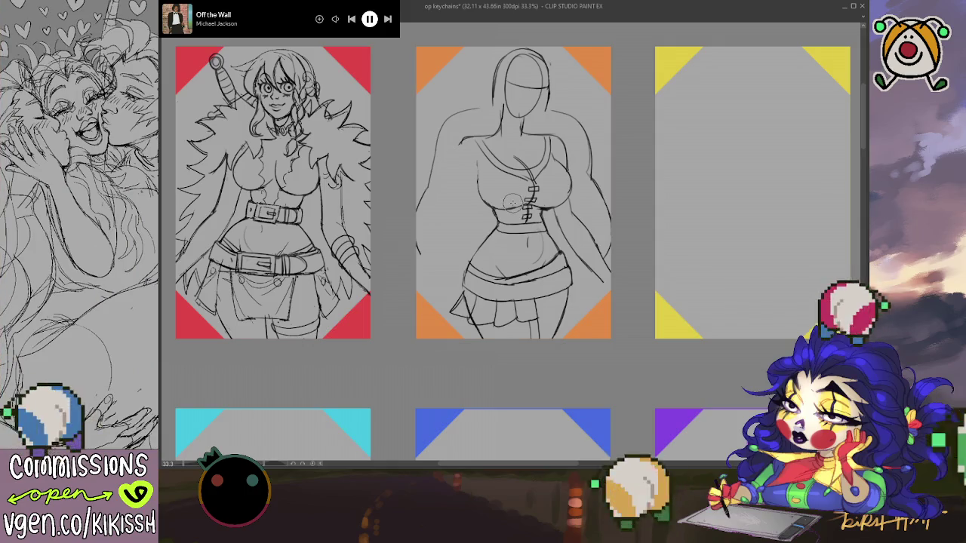
Sketch long hair strands and a row of blunt bangs across the orange-card figure's forehead.
drag(513, 204, 532, 220)
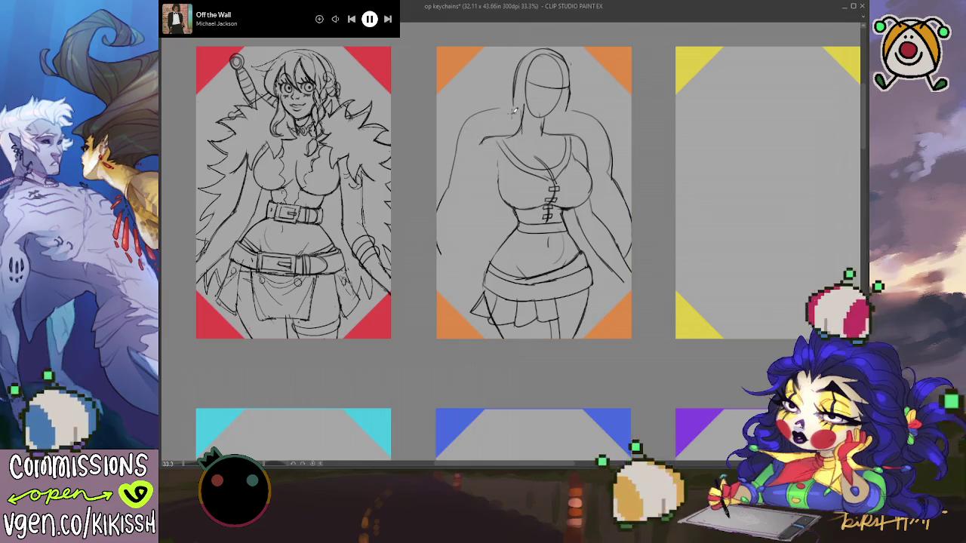
drag(515, 62, 508, 110)
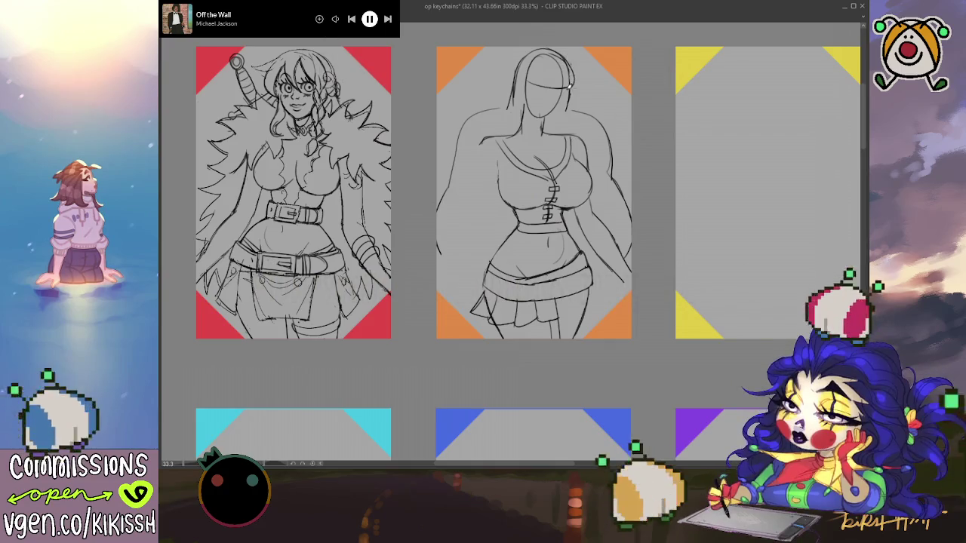
drag(555, 83, 557, 94)
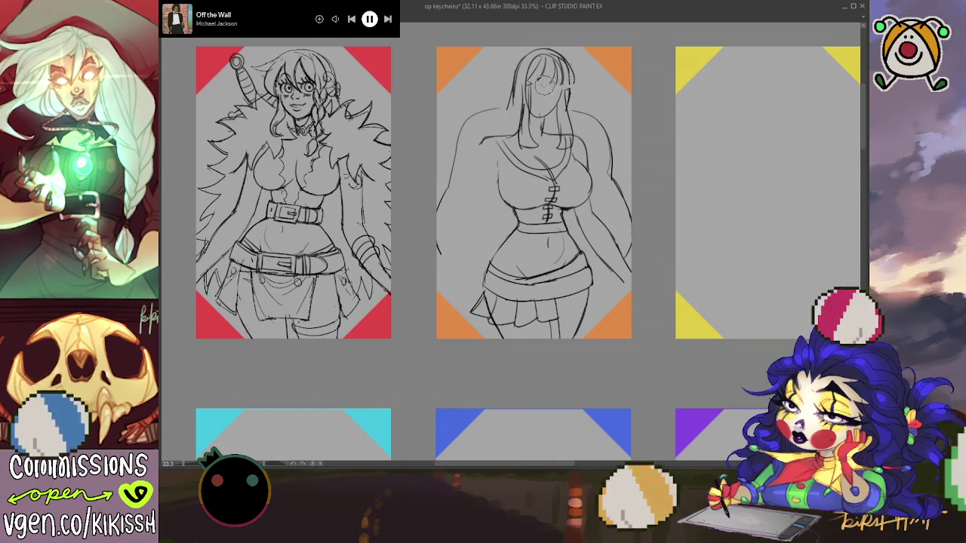
drag(528, 74, 565, 89)
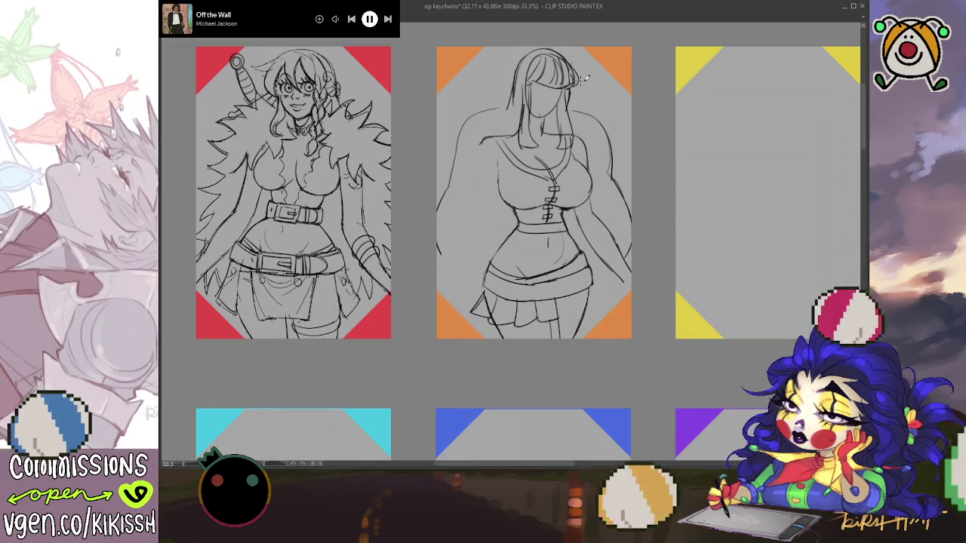
drag(586, 76, 601, 71)
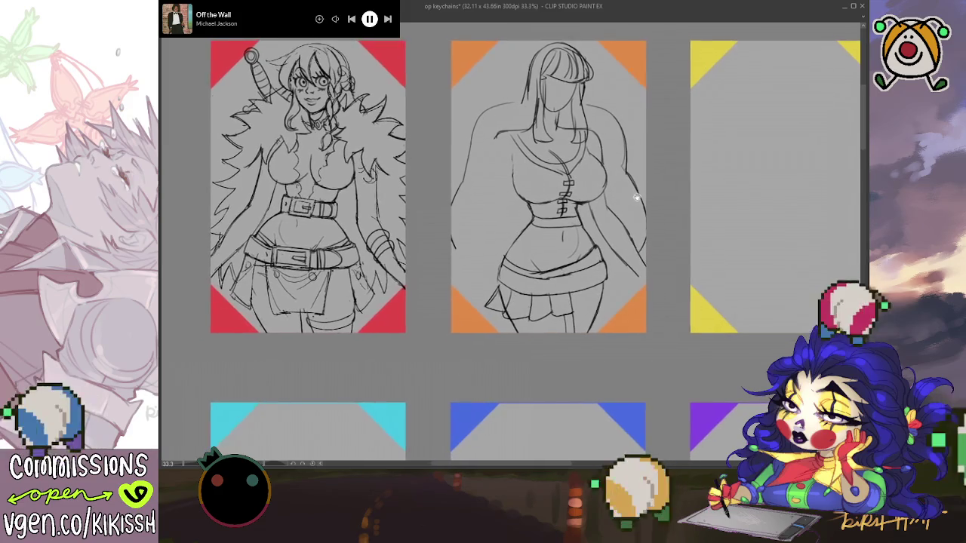
scroll(603, 194, up, 1)
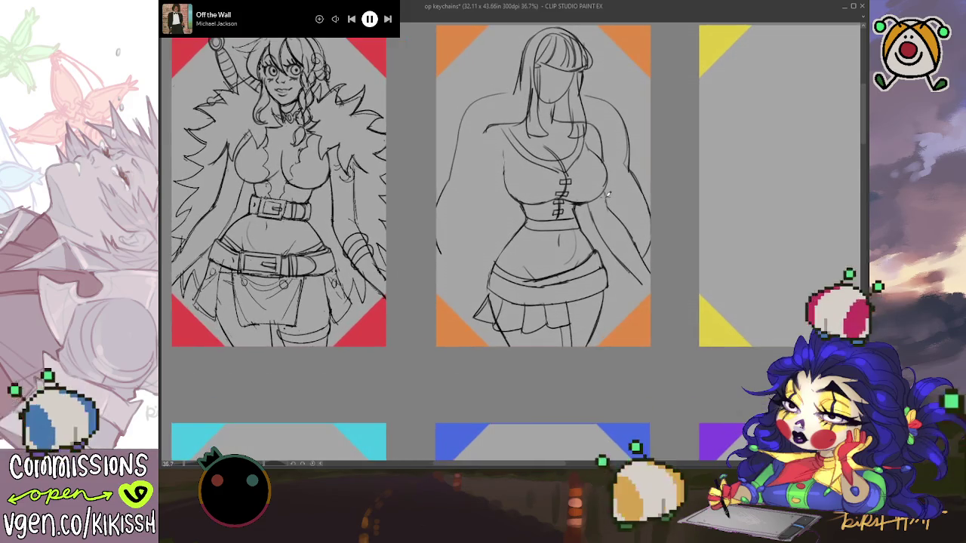
Sketch spiky fur-coat outlines along the orange-card figure's left shoulder and arm.
drag(604, 197, 620, 228)
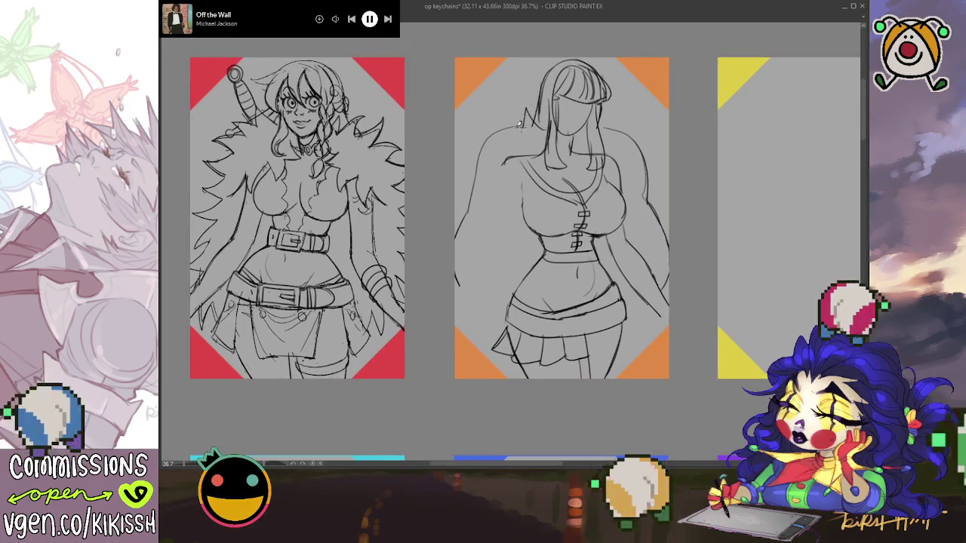
mouse_move(521, 124)
mouse_down()
mouse_move(476, 134)
mouse_move(458, 191)
mouse_up()
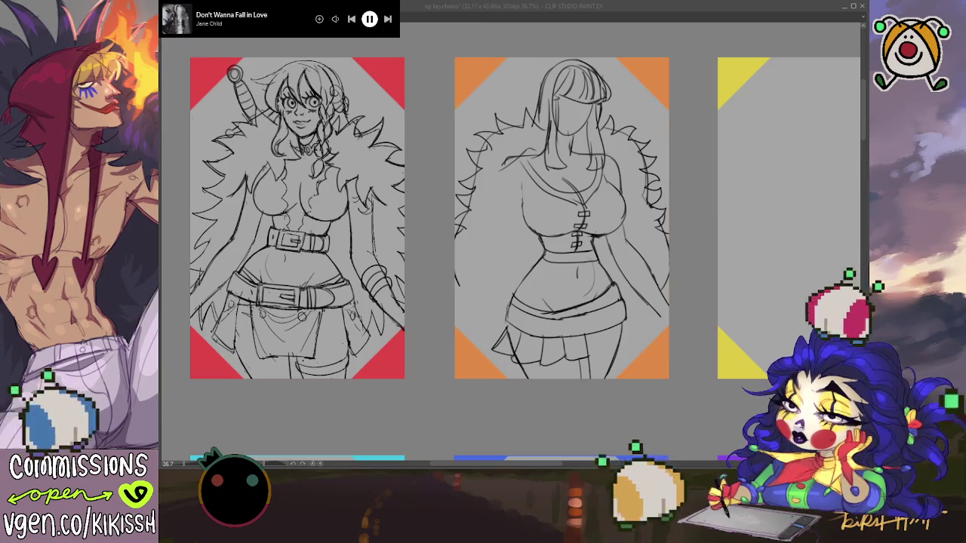
Pencil a new lower skirt hem on the orange-card figure.
click(558, 283)
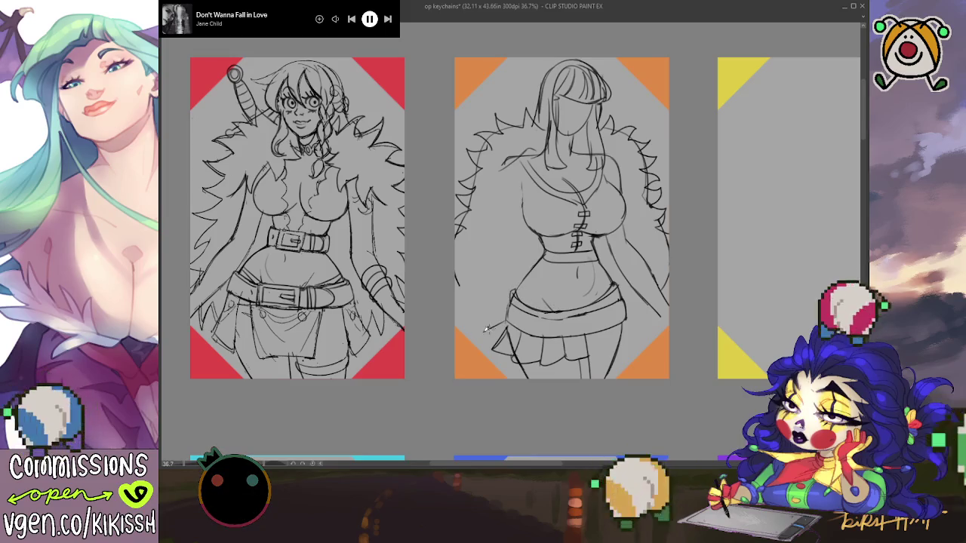
drag(492, 349, 543, 366)
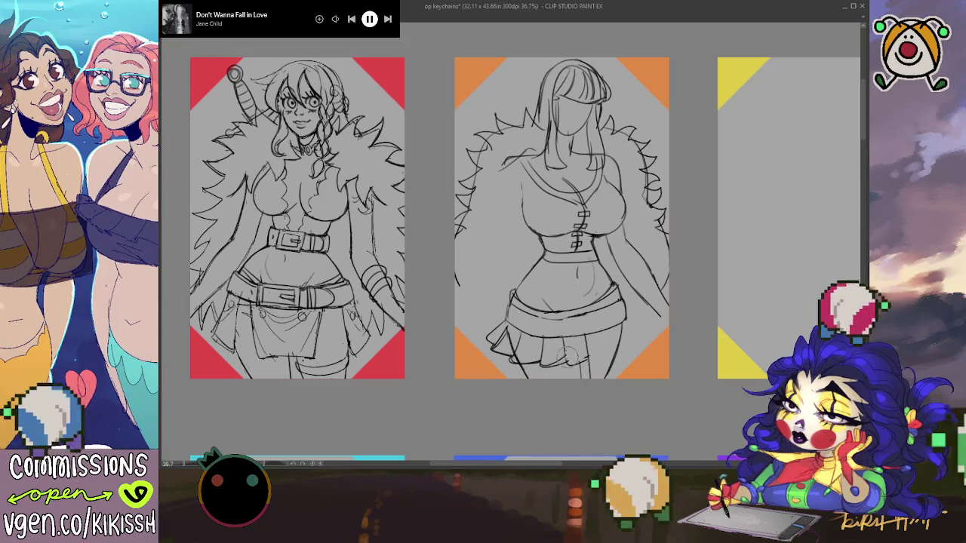
drag(647, 302, 647, 300)
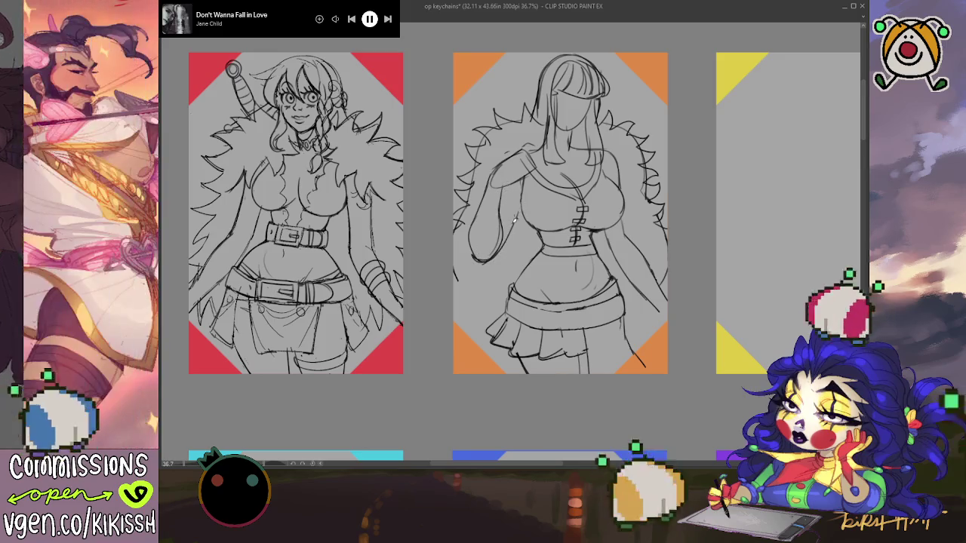
Add rough strokes for a lowered hand and legs below the orange-card figure's skirt.
mouse_move(653, 184)
mouse_down()
mouse_move(657, 172)
mouse_move(688, 215)
mouse_up()
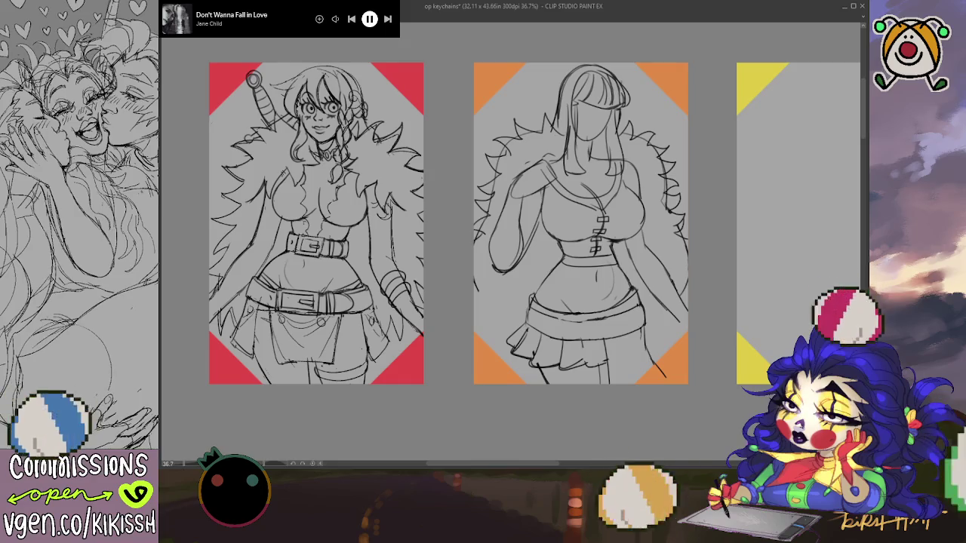
drag(751, 343, 752, 342)
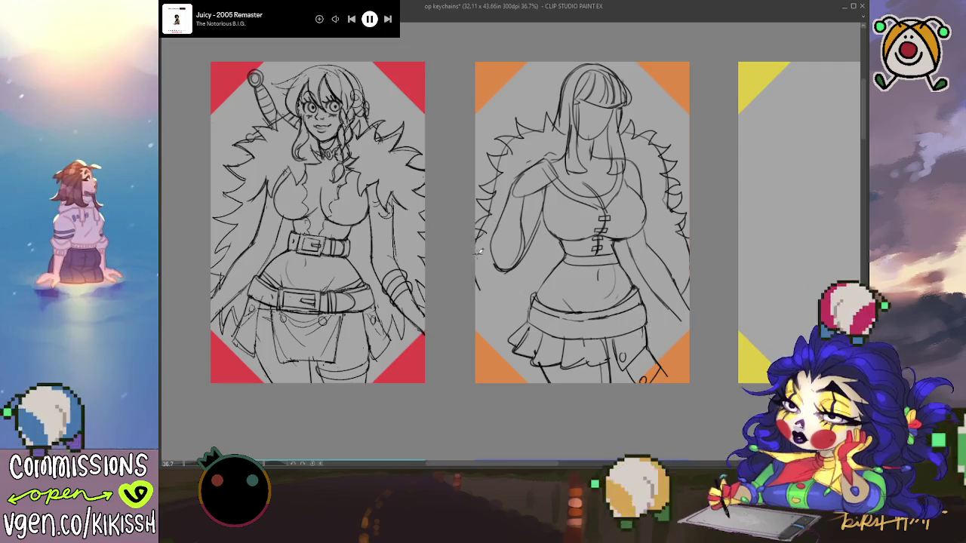
Add jagged fur below the middle figure's left arm and sketch her cuffed right forearm.
drag(495, 295, 530, 321)
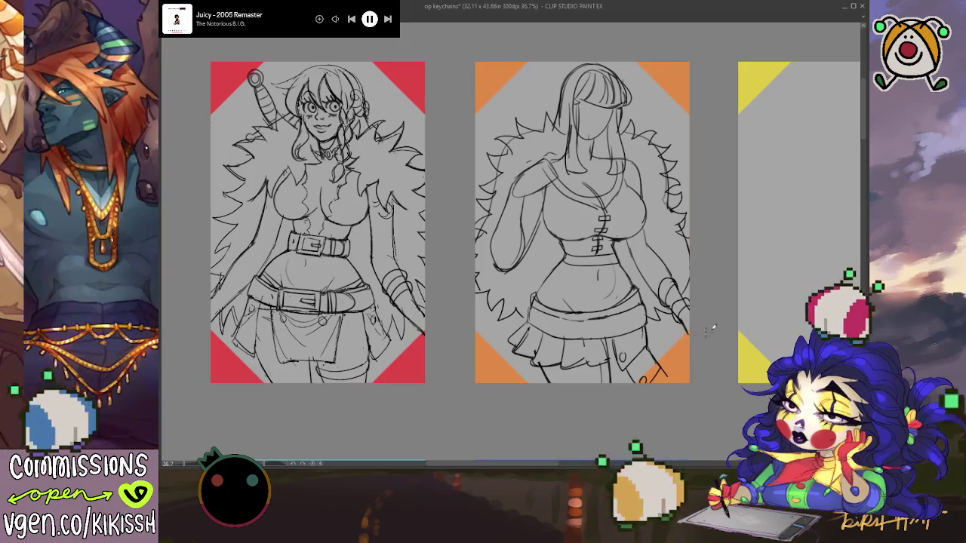
drag(689, 261, 694, 262)
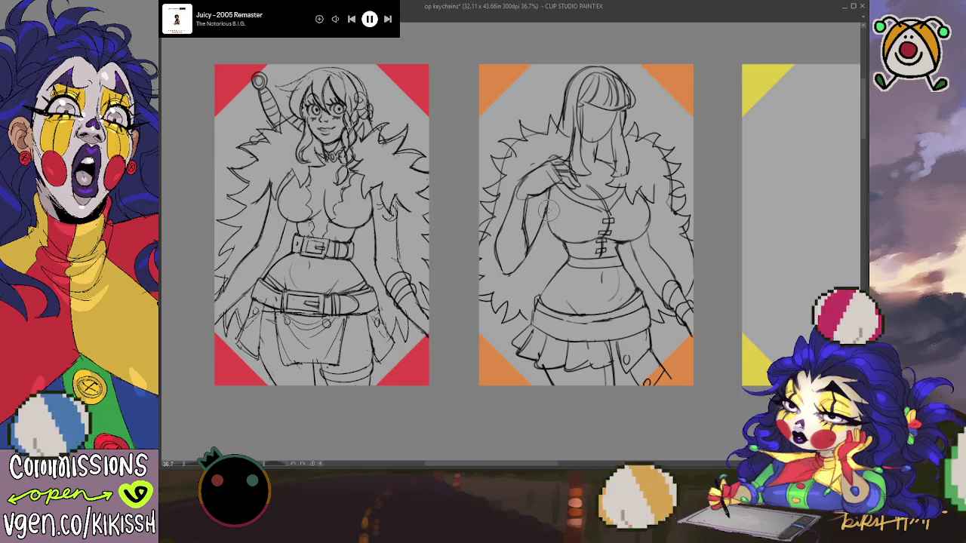
Add extra hair strands to the red-card figure's sketch.
scroll(547, 168, down, 1)
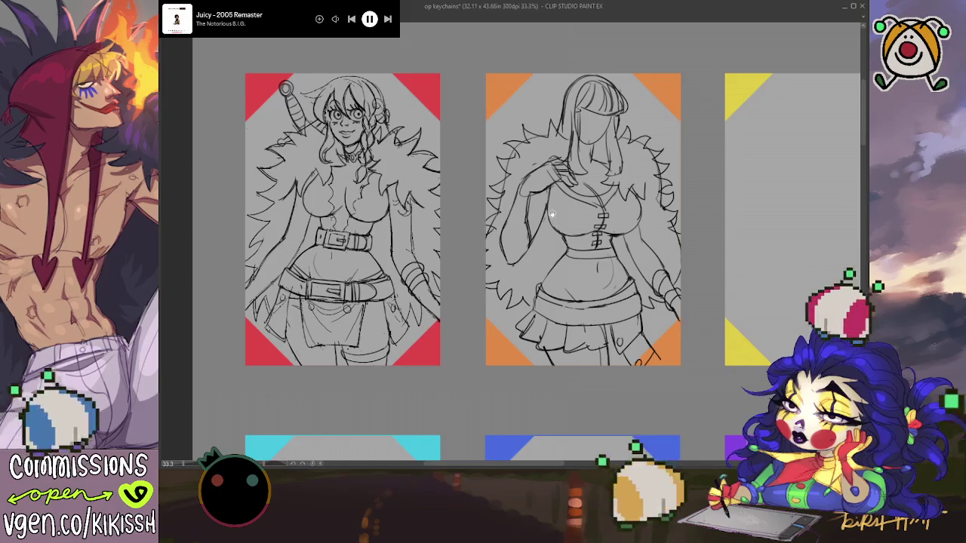
scroll(571, 238, up, 1)
scroll(558, 211, up, 1)
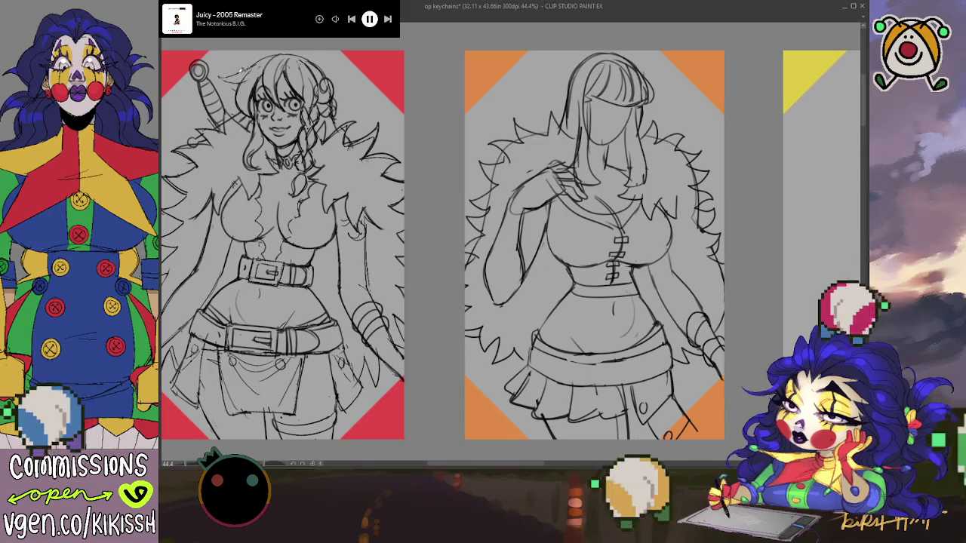
drag(249, 72, 254, 107)
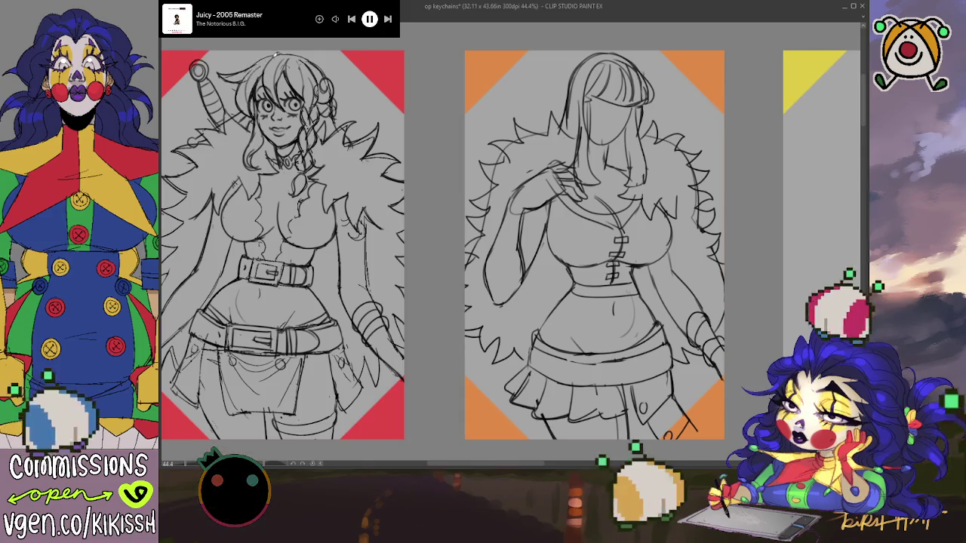
Zoom and pan the canvas to review both character sketches.
drag(366, 112, 374, 111)
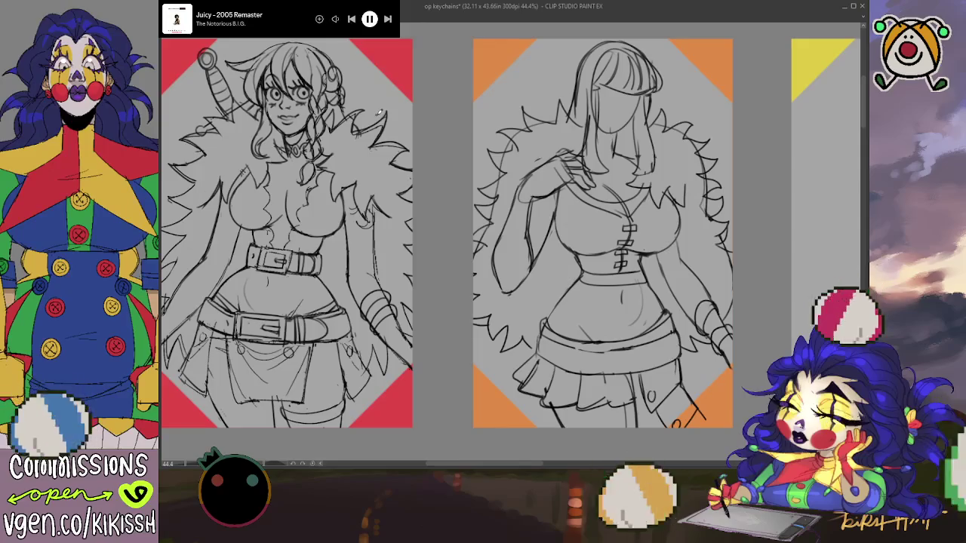
scroll(446, 200, down, 1)
drag(446, 200, 479, 200)
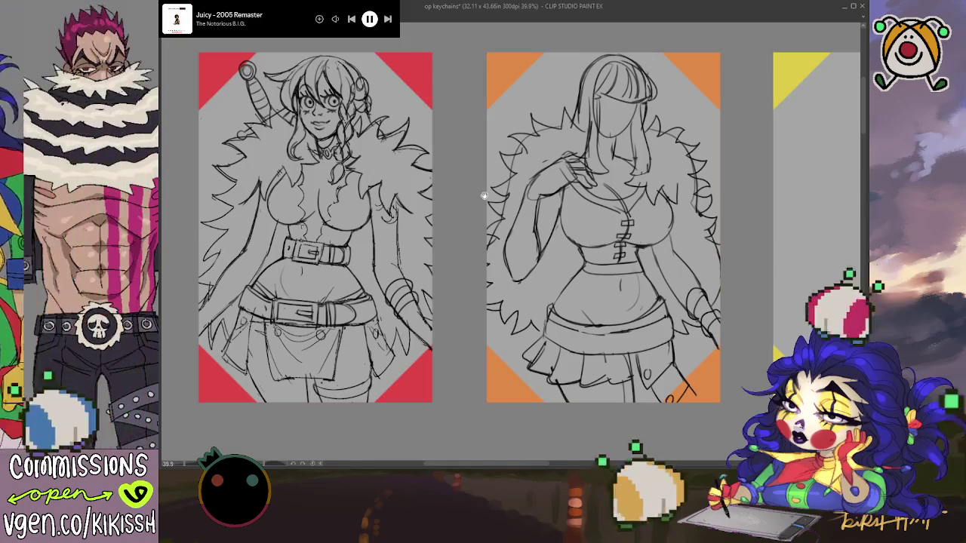
drag(491, 194, 482, 193)
scroll(547, 177, up, 1)
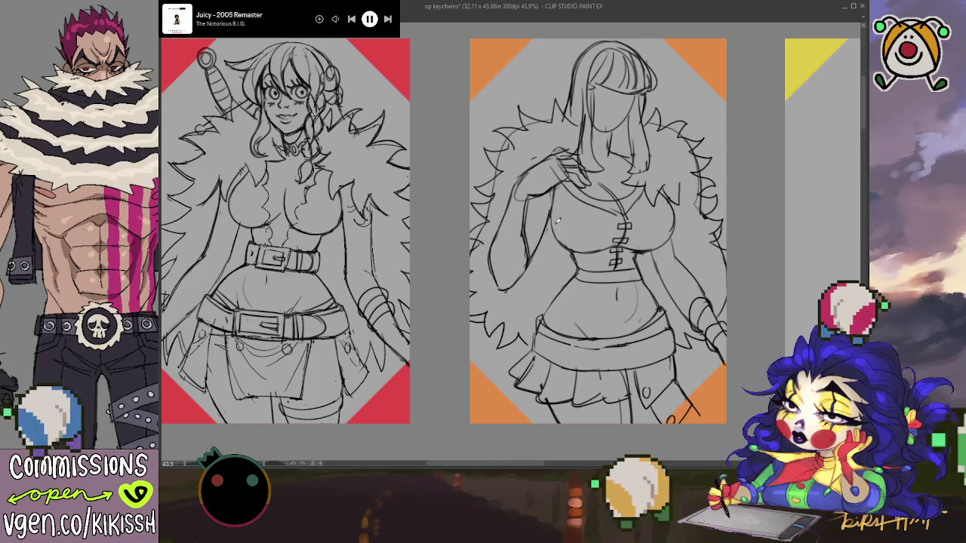
scroll(559, 226, down, 1)
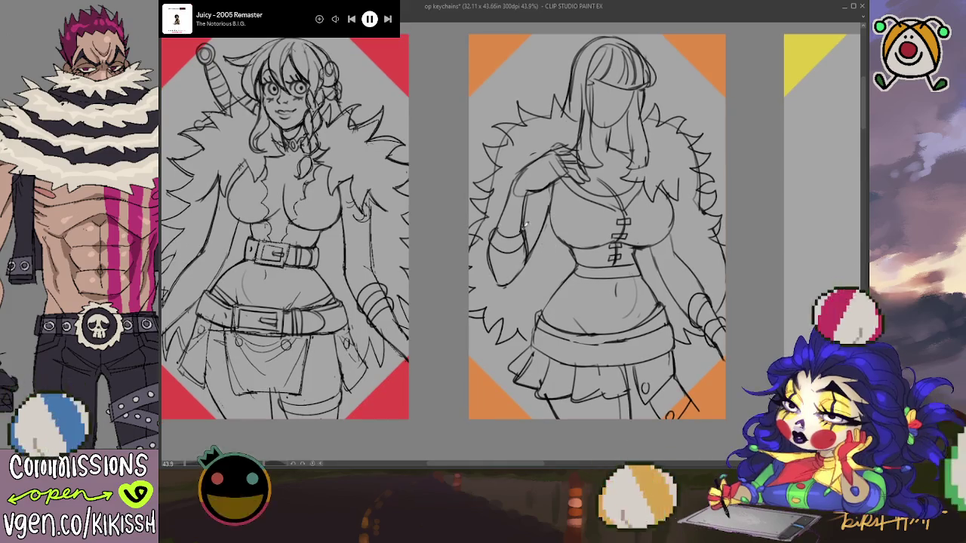
scroll(528, 230, up, 1)
drag(593, 235, 625, 214)
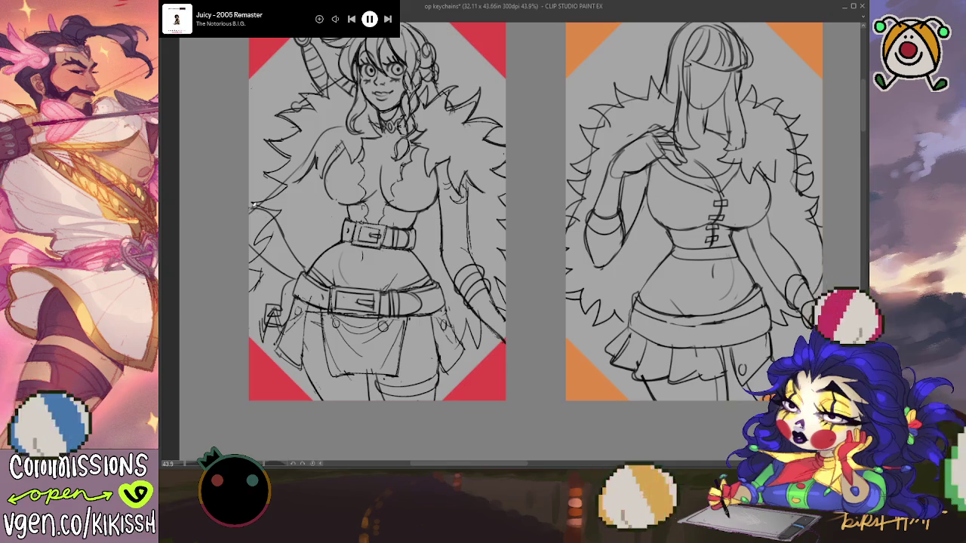
Sketch a line at the red-card figure's shoulder and a small arc near her arm.
drag(280, 219, 321, 178)
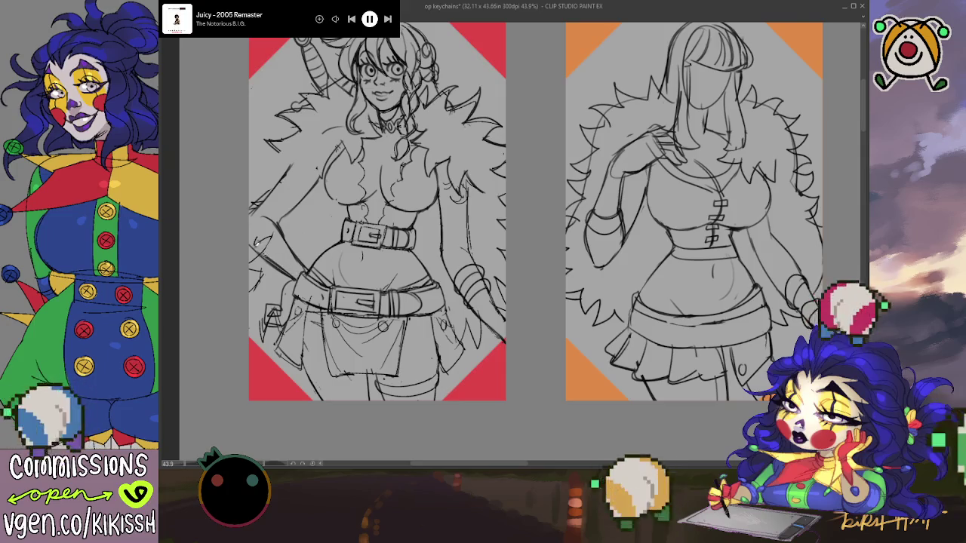
drag(250, 219, 264, 242)
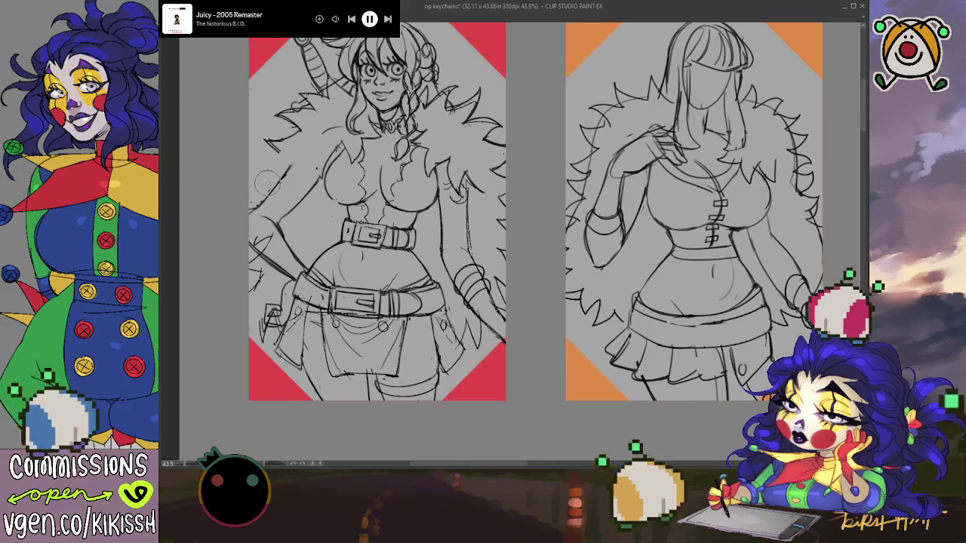
Undo the stray arc and mirror the canvas horizontally to check the drawing.
key(ctrl+z)
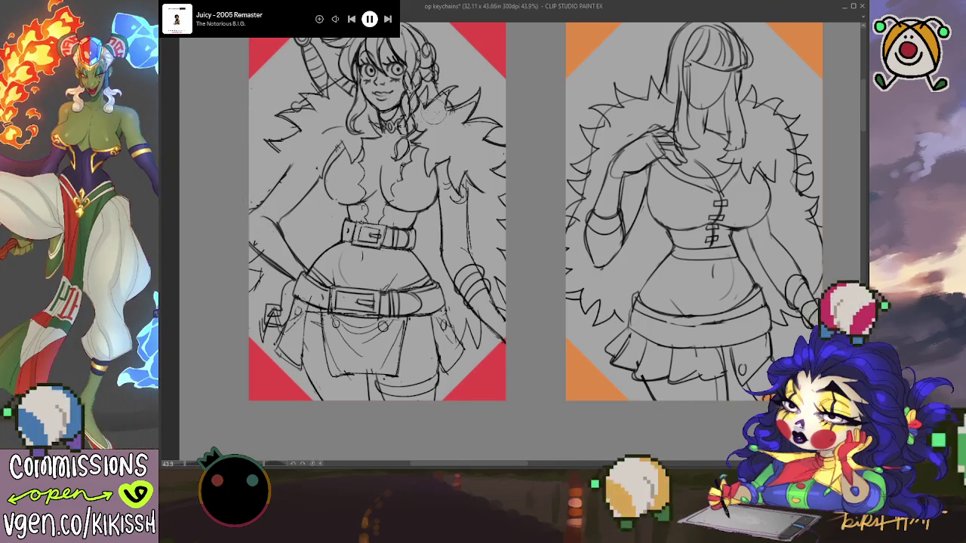
key(h)
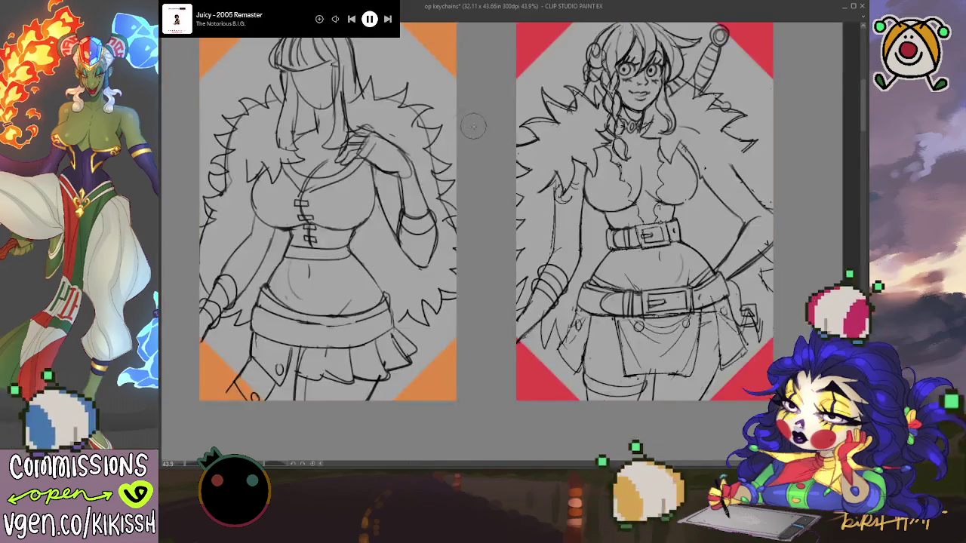
key(h)
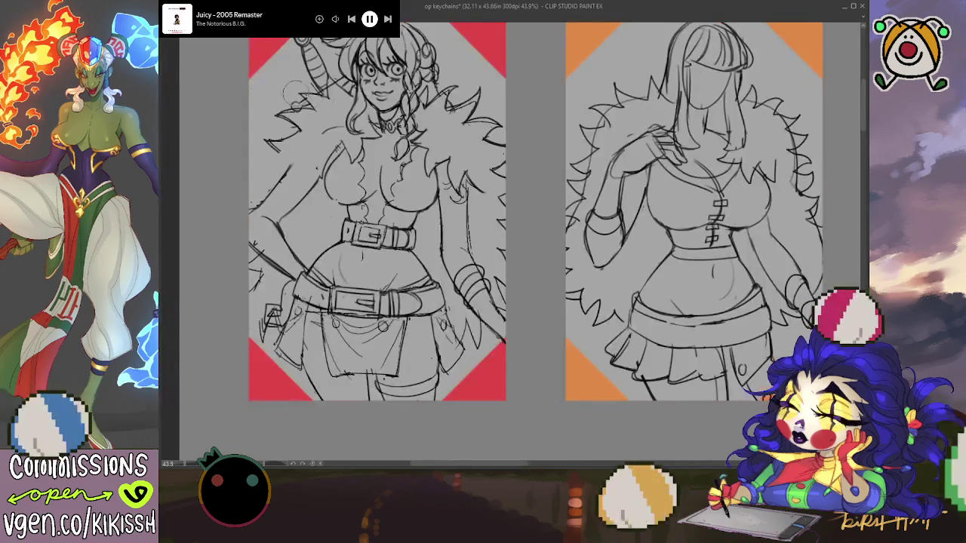
scroll(432, 138, up, 1)
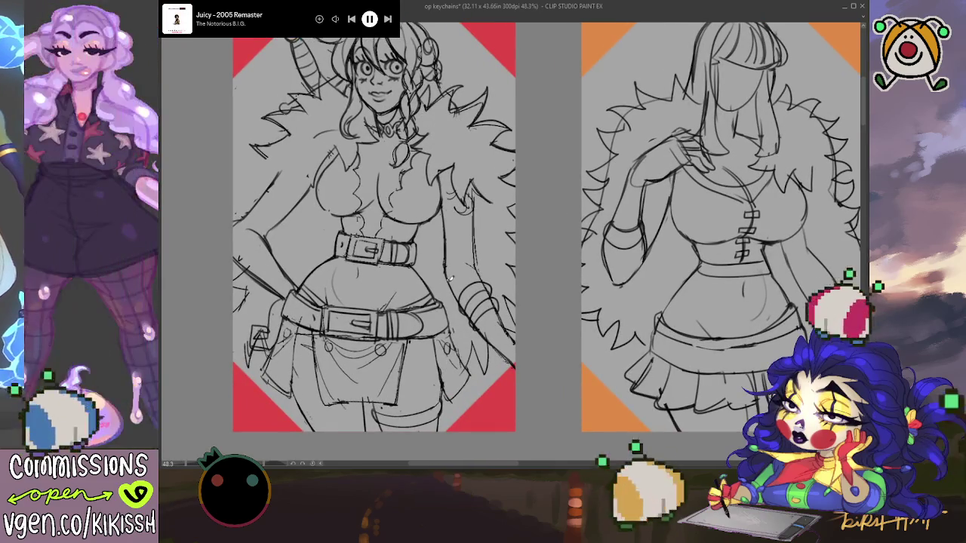
Redraw the right side of the red-card figure's torso down to her hip and start a sword.
drag(443, 263, 442, 198)
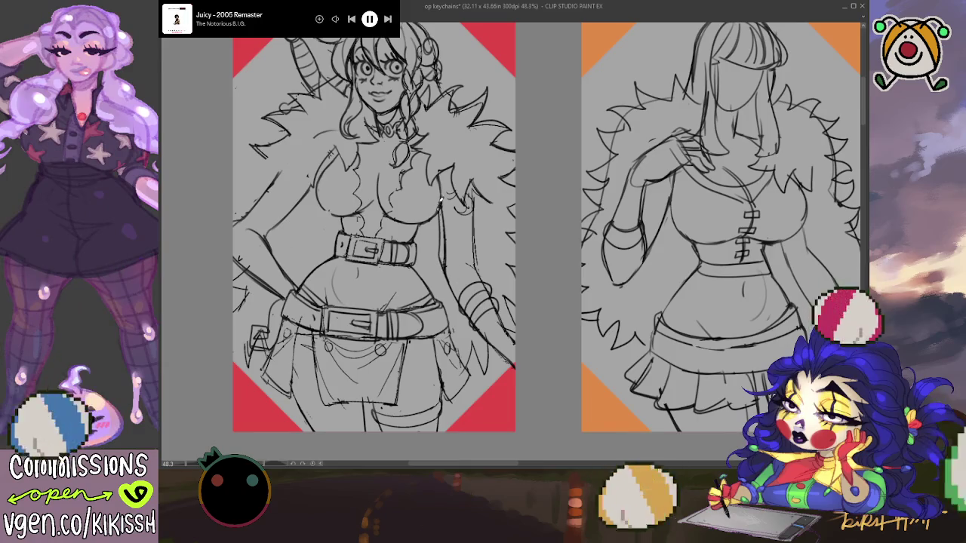
key(ctrl+z)
drag(445, 258, 441, 217)
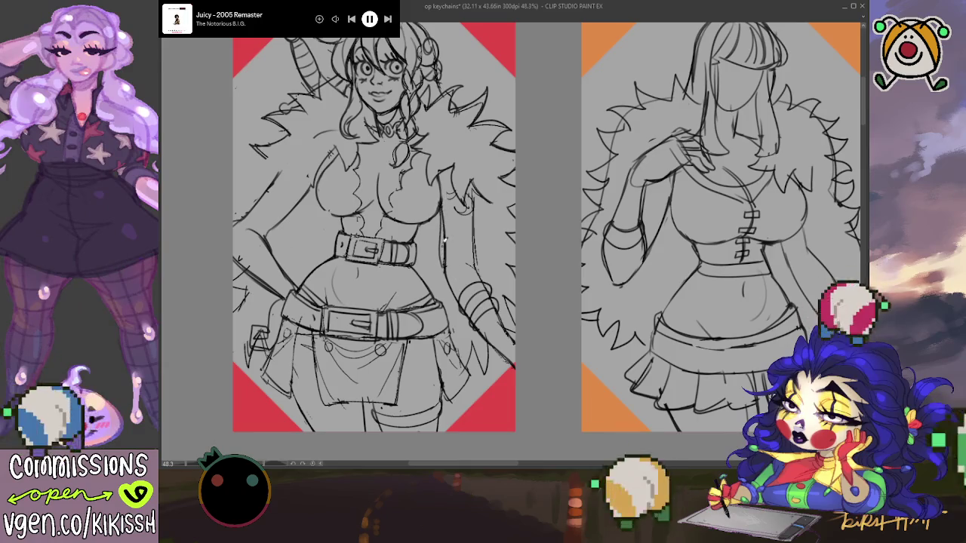
key(ctrl+z)
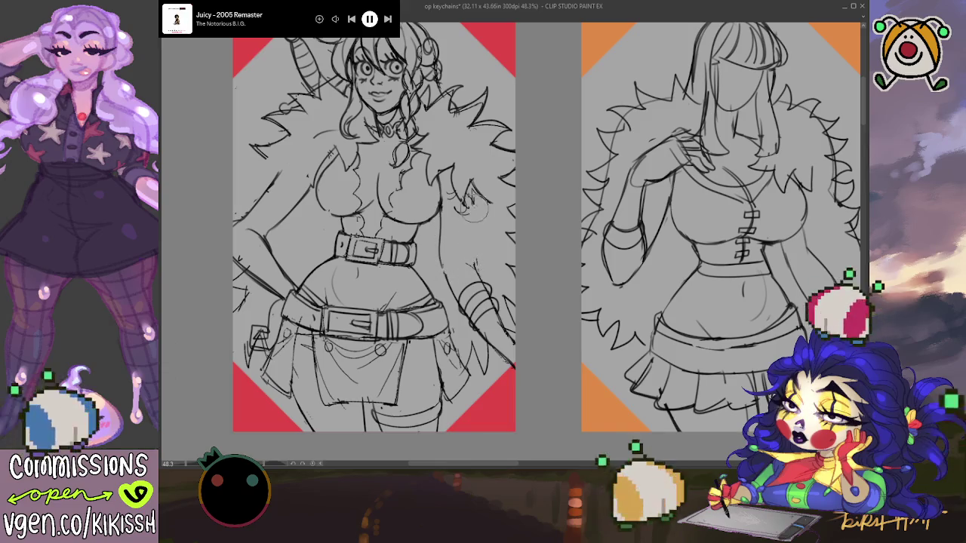
drag(444, 248, 439, 277)
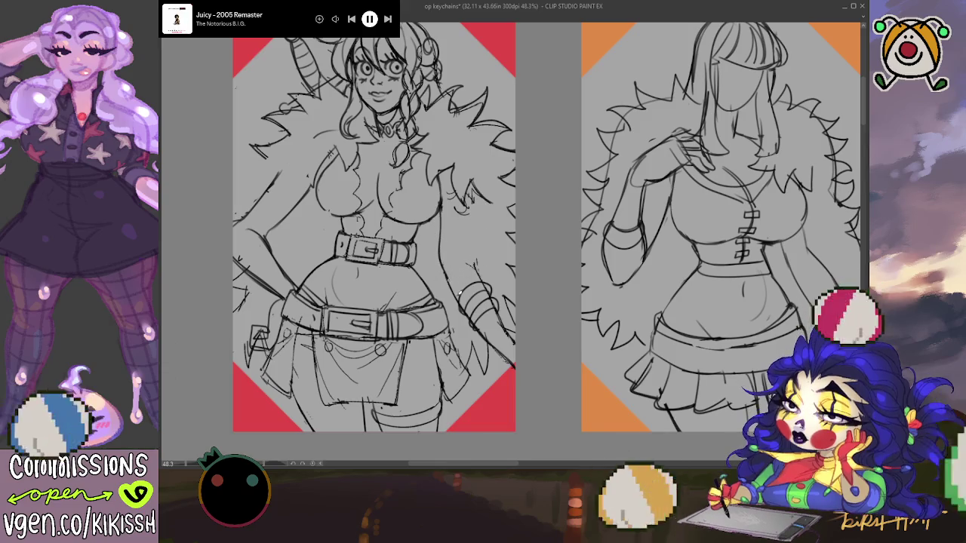
drag(443, 240, 464, 302)
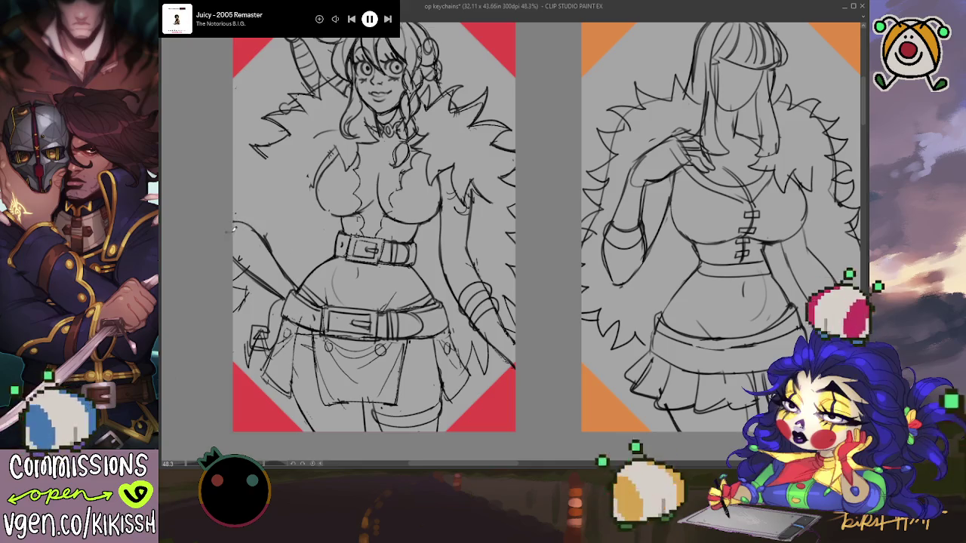
drag(256, 225, 285, 195)
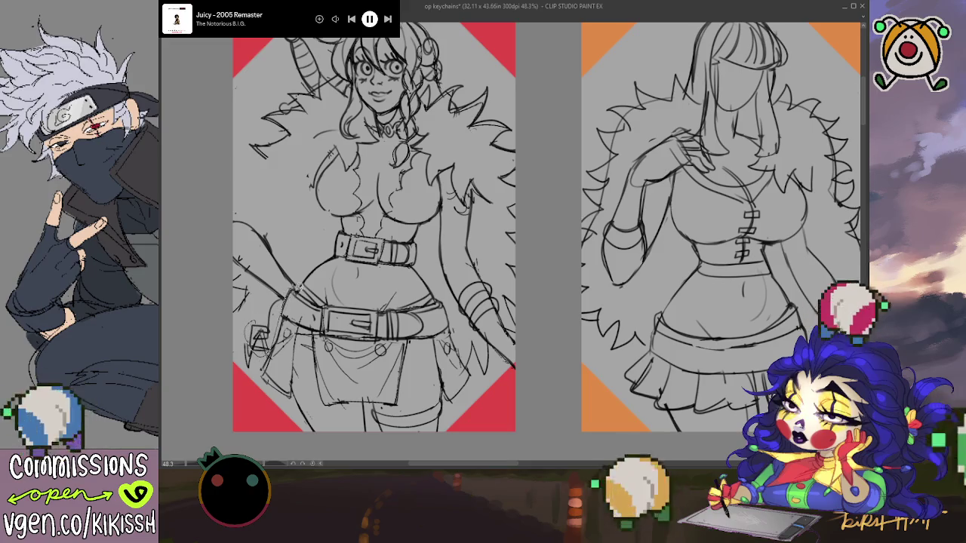
Outline the sword, then select it and move and tilt it up-left with free transform.
drag(296, 290, 226, 265)
drag(255, 312, 260, 340)
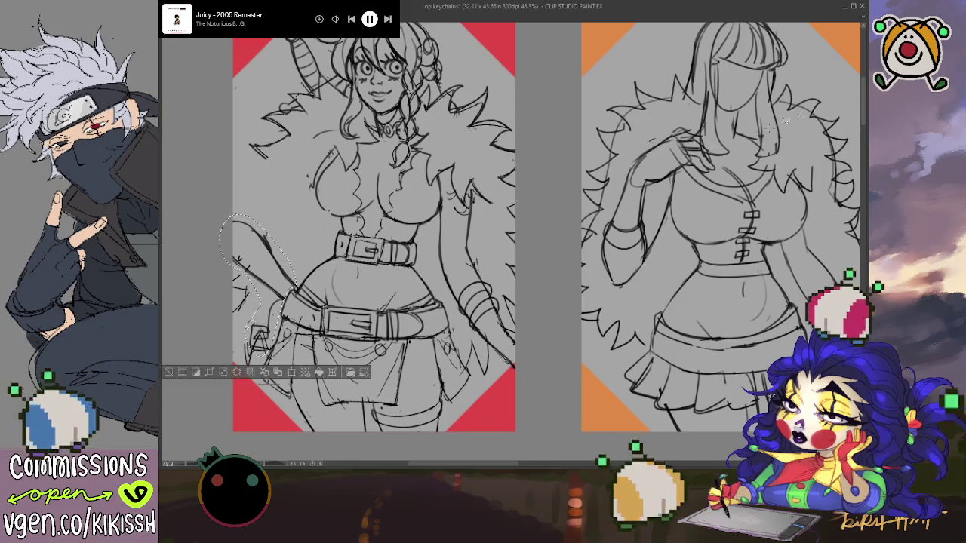
drag(287, 279, 326, 254)
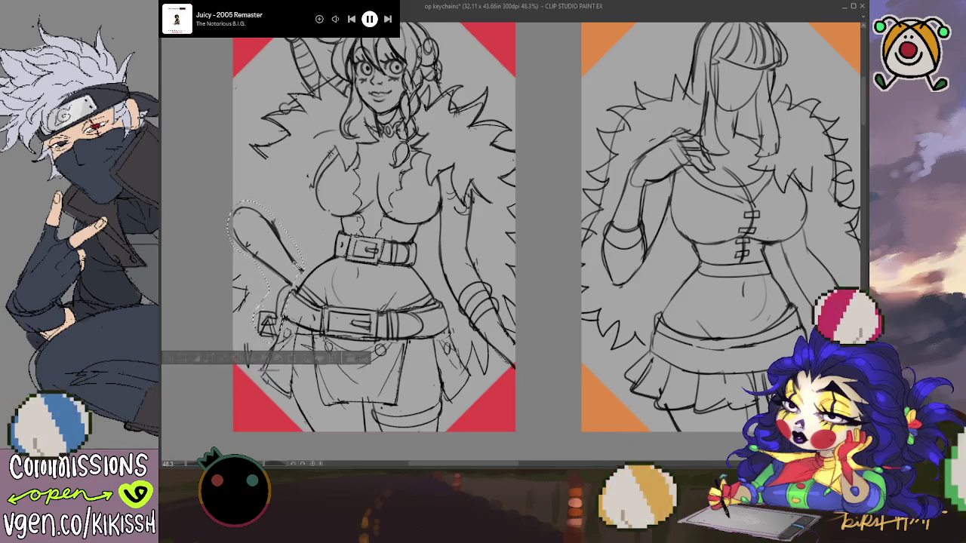
key(ctrl+t)
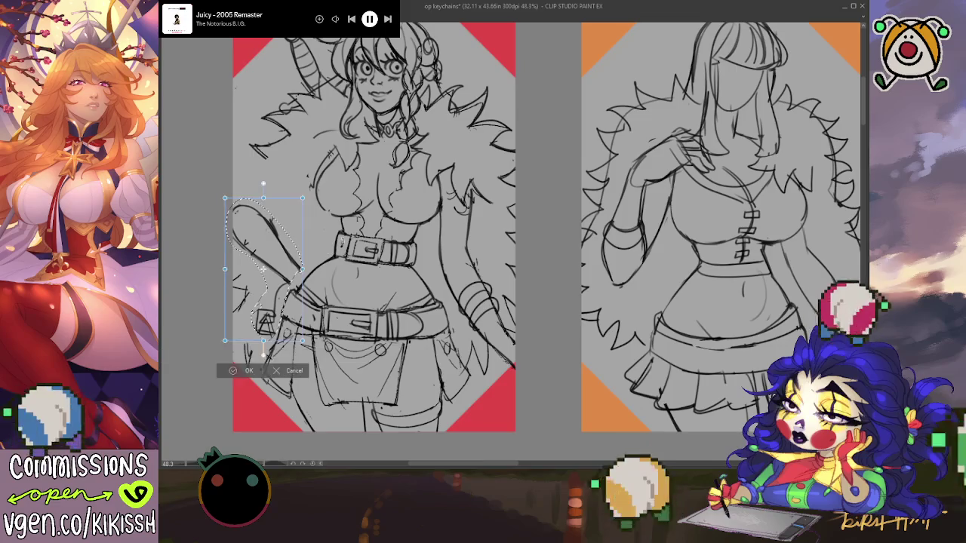
mouse_move(275, 253)
mouse_down()
mouse_move(285, 262)
mouse_move(305, 257)
mouse_up()
key(Return)
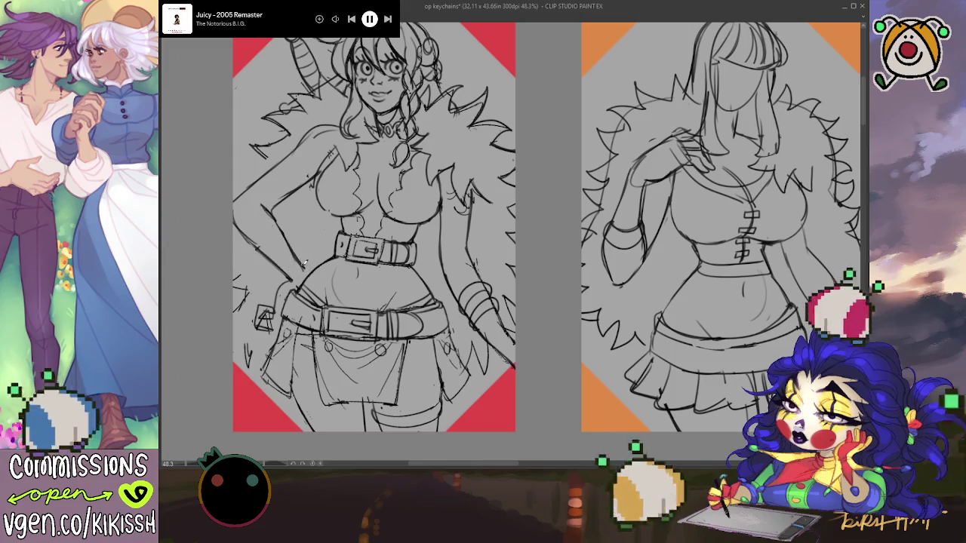
scroll(426, 291, up, 2)
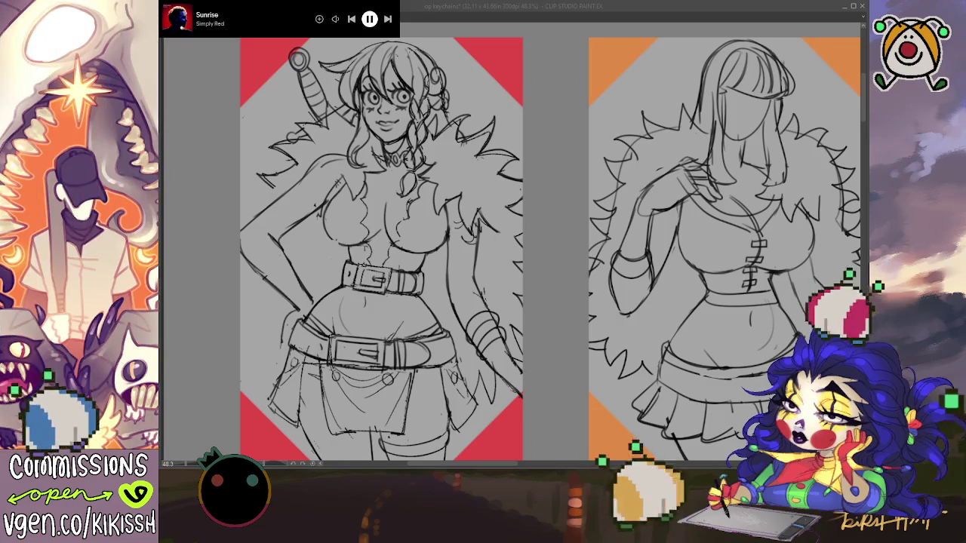
key(alt+Tab)
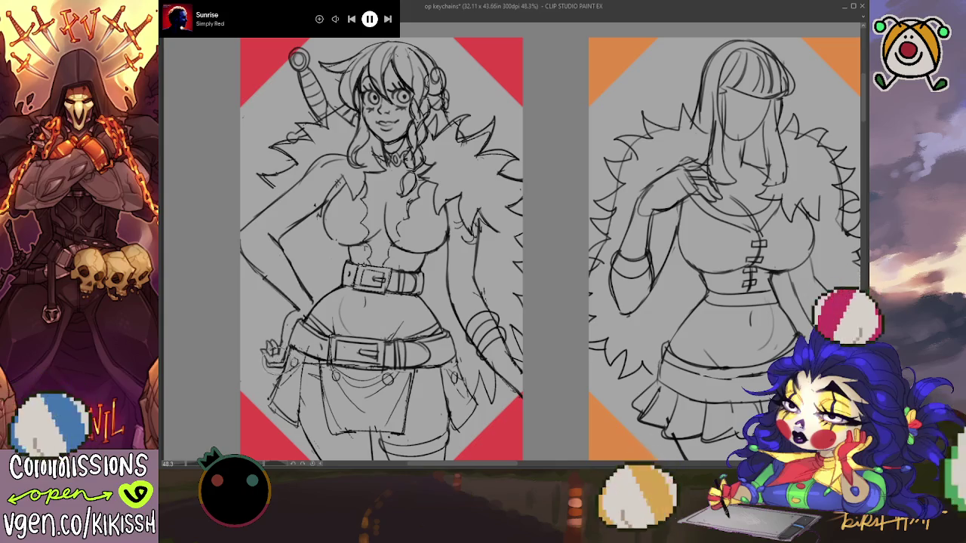
drag(313, 302, 321, 300)
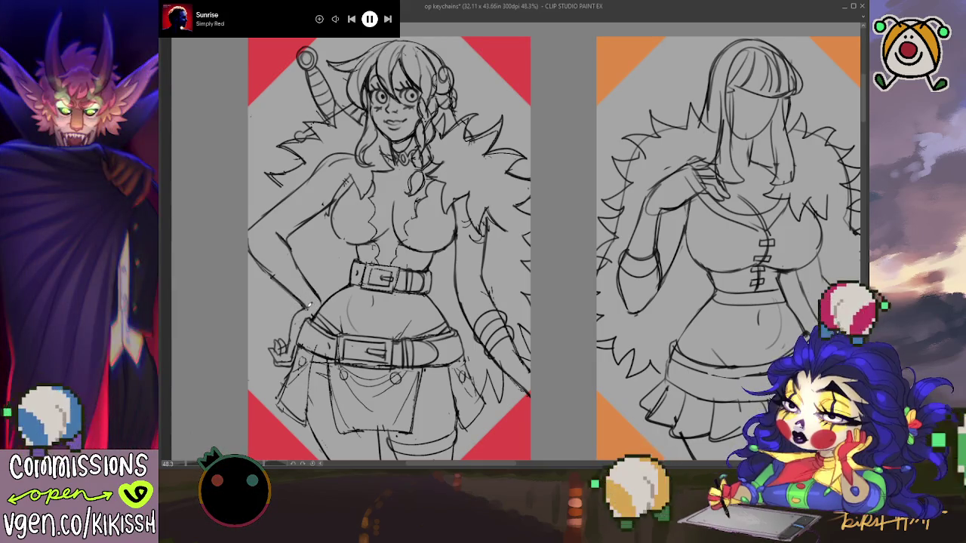
drag(319, 308, 308, 311)
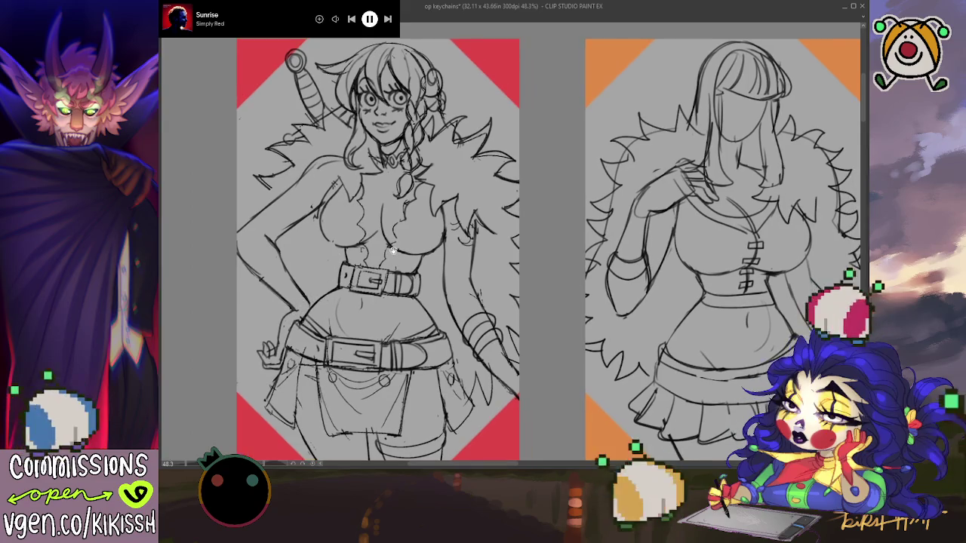
scroll(438, 224, down, 1)
scroll(441, 202, down, 1)
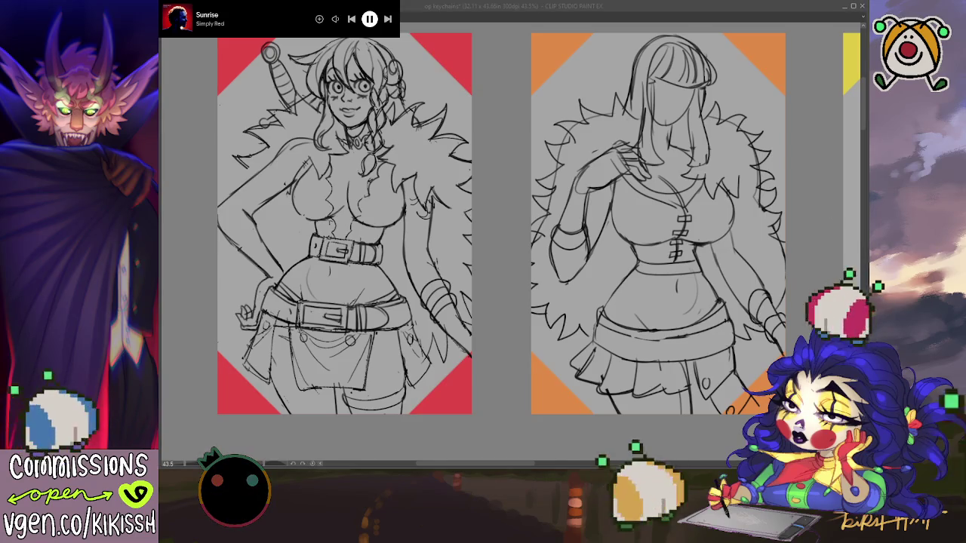
Sketch a few extra fur strokes on the red-card woman's coat, then zoom out to the sheet.
click(837, 252)
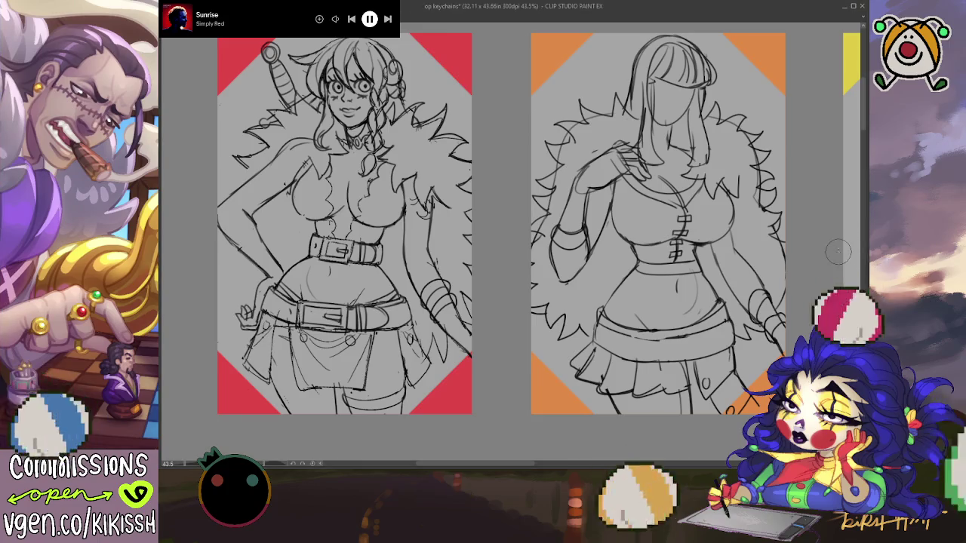
drag(837, 252, 513, 242)
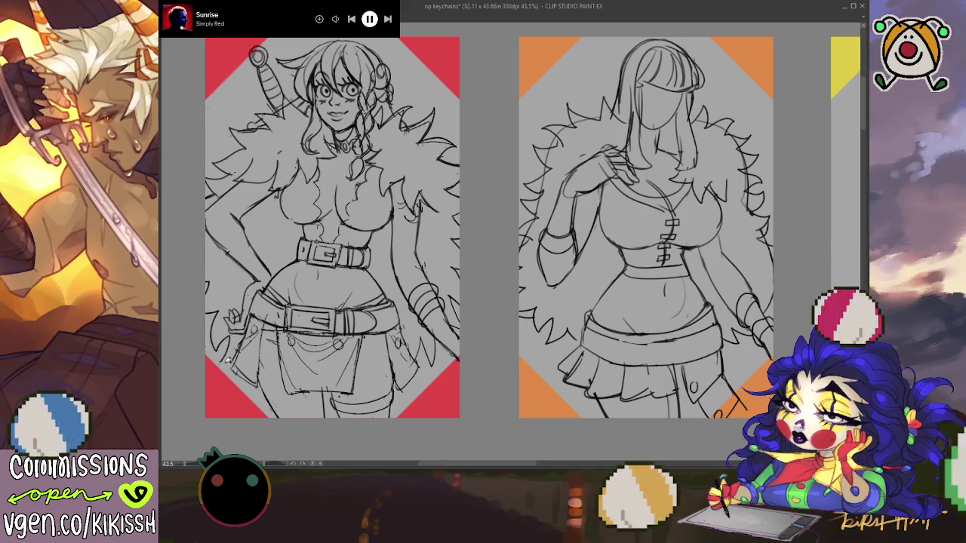
drag(416, 335, 424, 360)
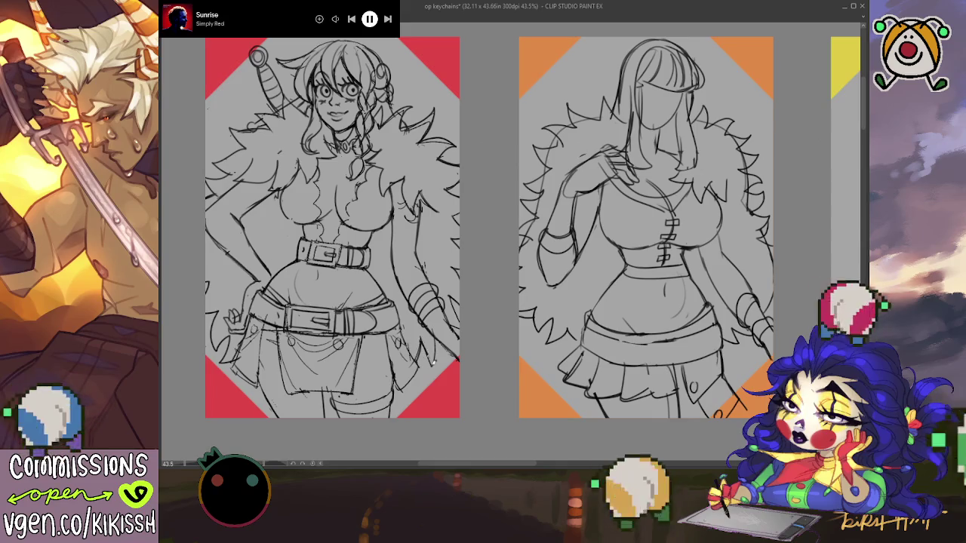
drag(425, 241, 436, 250)
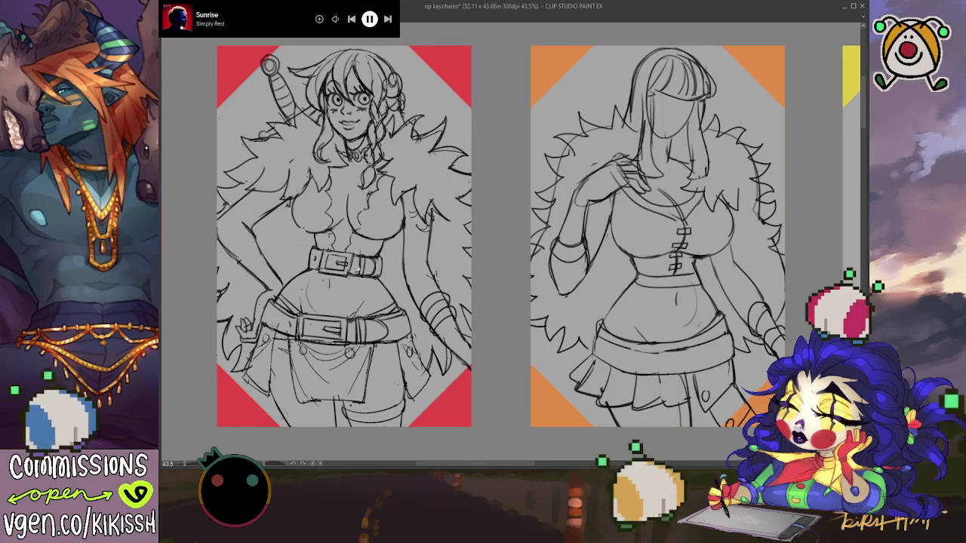
drag(422, 310, 405, 305)
scroll(406, 304, down, 3)
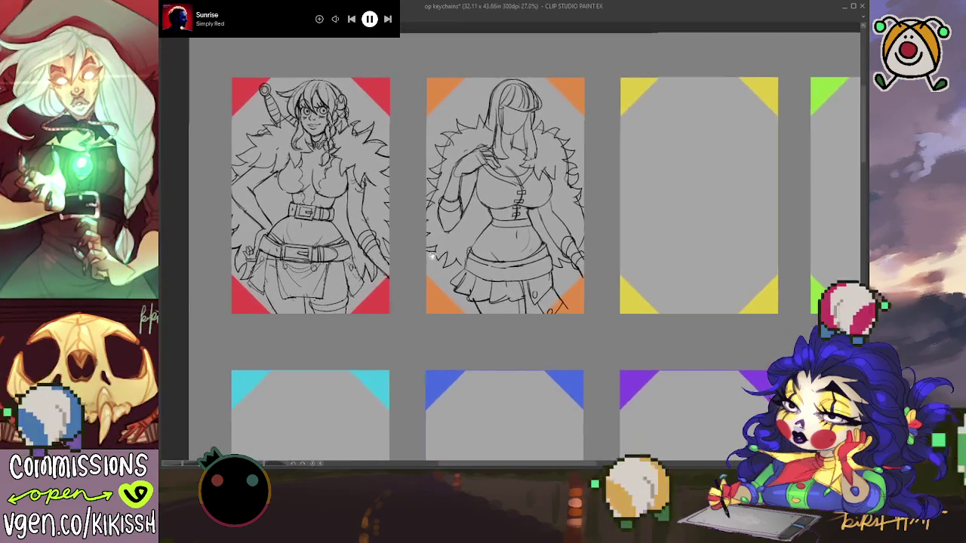
In a mirrored view, lasso the orange-card sketch, nudge it slightly, deselect, and unmirror.
scroll(495, 181, up, 2)
drag(497, 181, 527, 198)
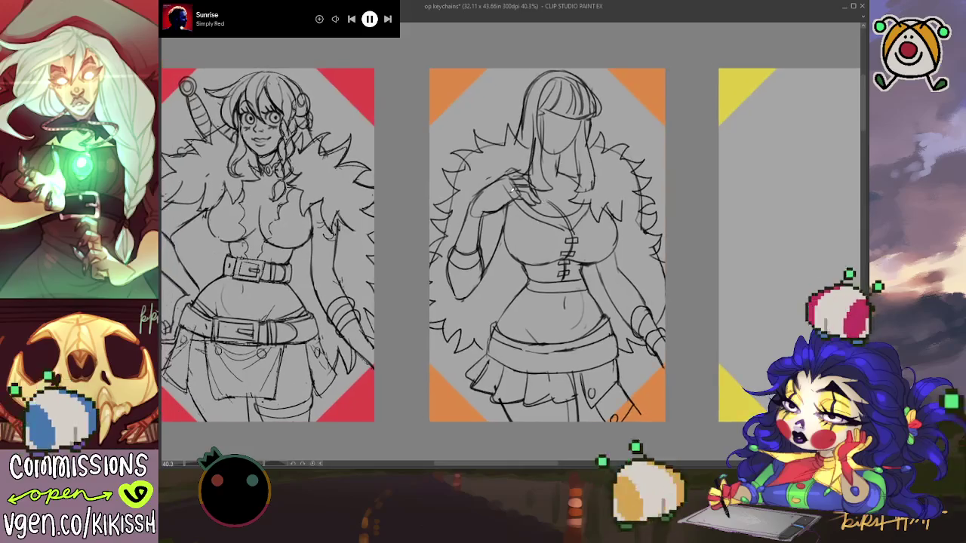
key(h)
drag(416, 158, 407, 155)
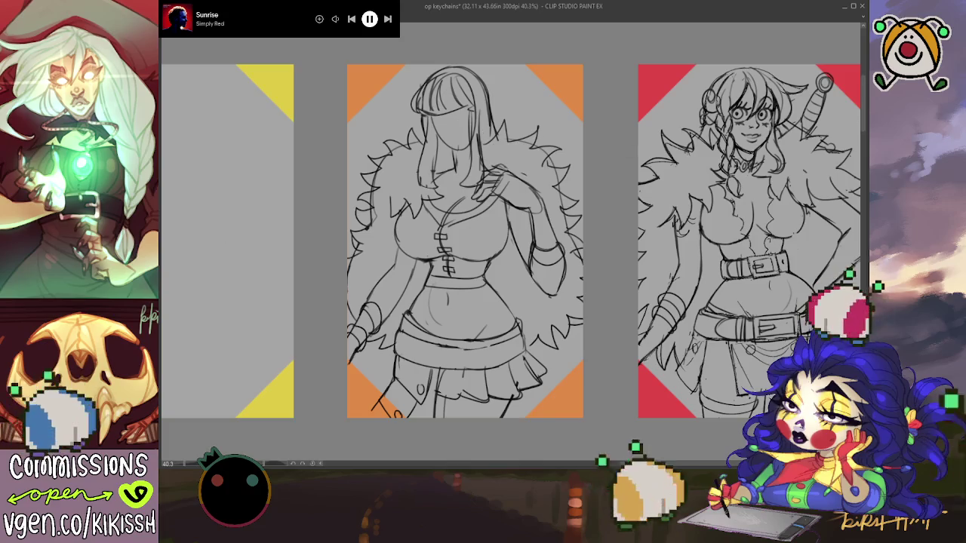
drag(430, 43, 324, 386)
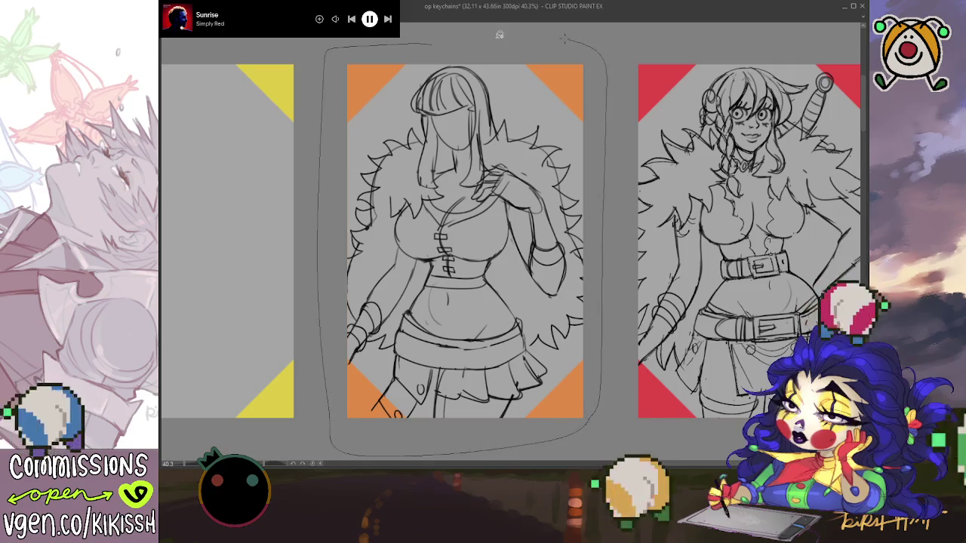
drag(471, 448, 498, 34)
drag(503, 297, 506, 298)
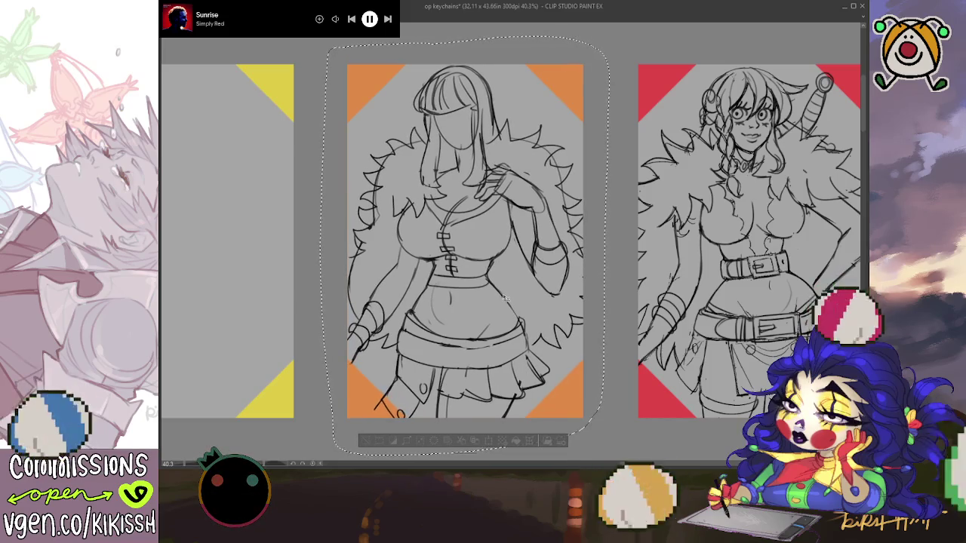
drag(504, 297, 506, 298)
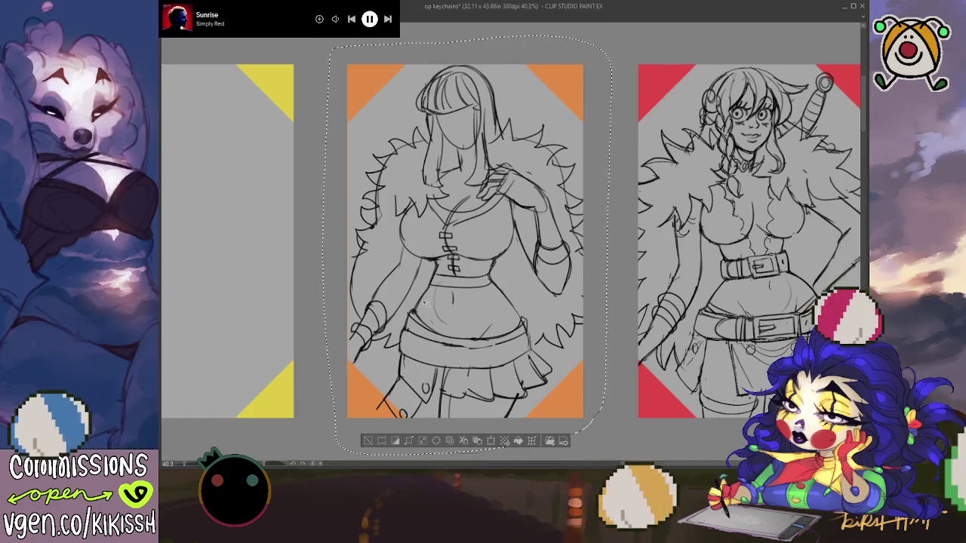
key(ctrl+d)
key(h)
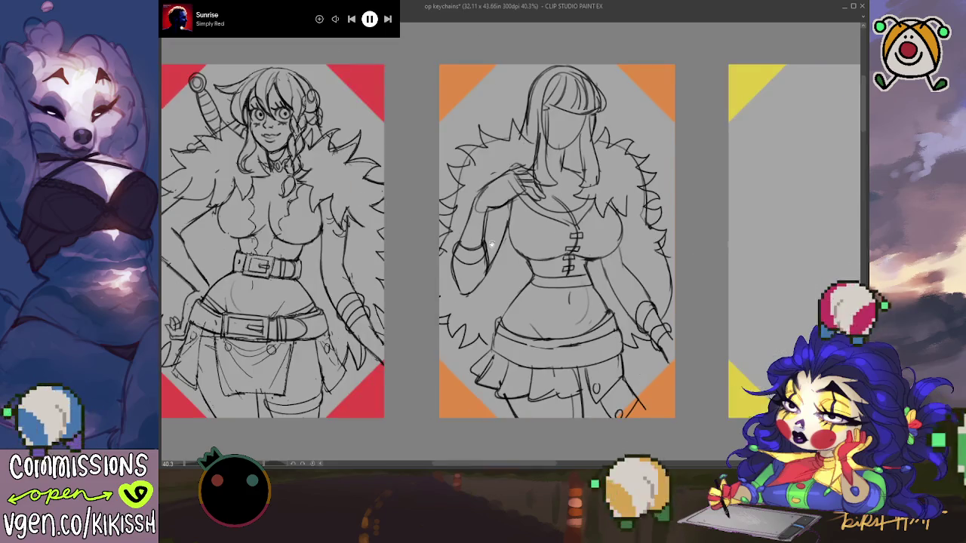
scroll(491, 244, down, 1)
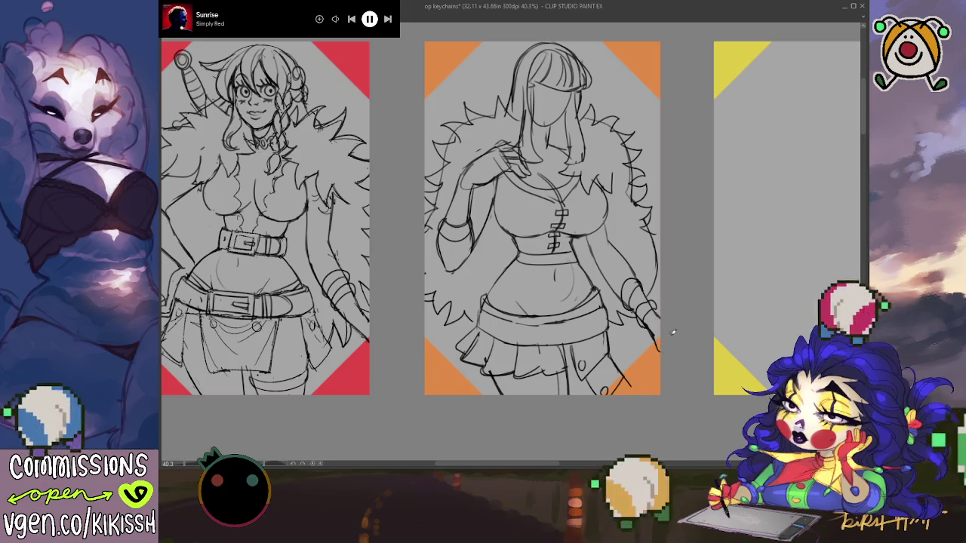
scroll(664, 339, up, 1)
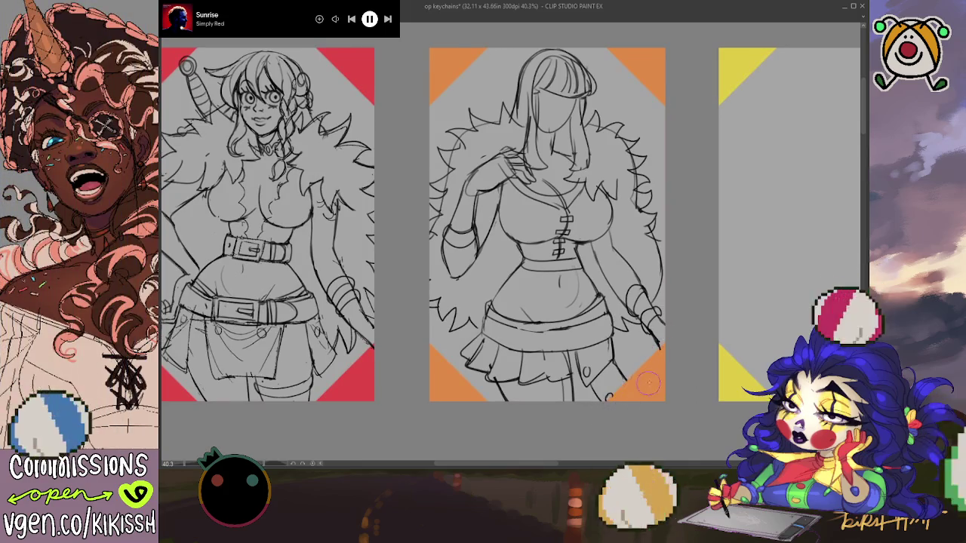
scroll(692, 316, down, 1)
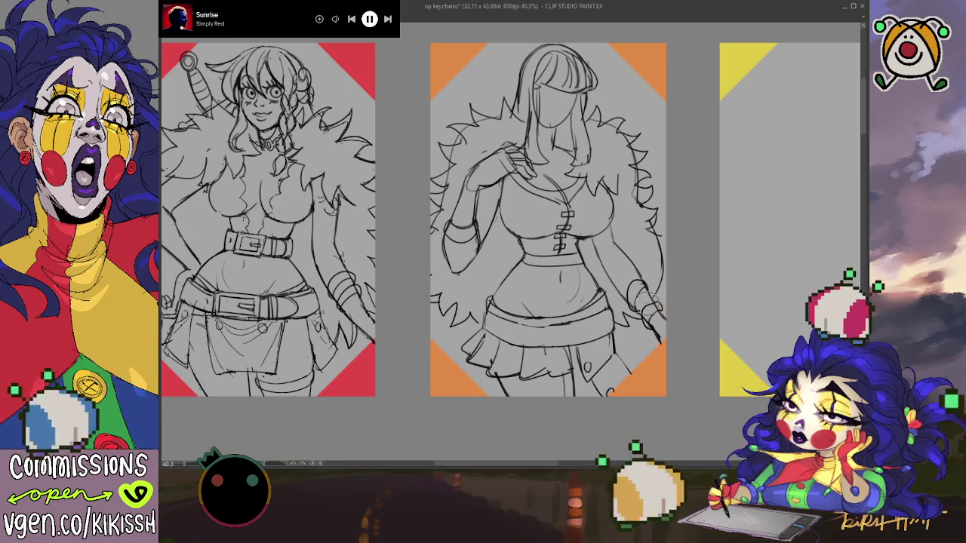
scroll(646, 306, up, 1)
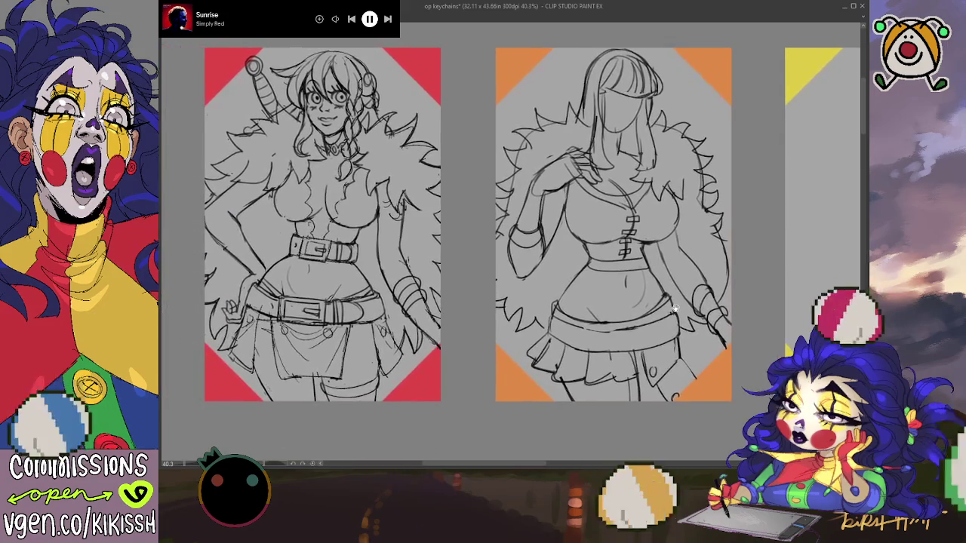
drag(675, 308, 671, 308)
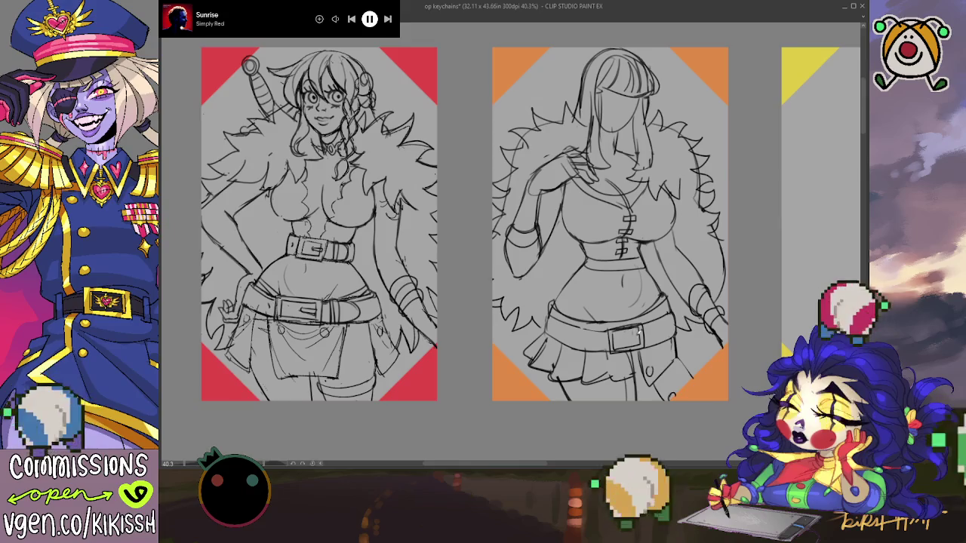
Draw a belt buckle and extend the belt on the orange-card woman's right side.
drag(643, 341, 645, 332)
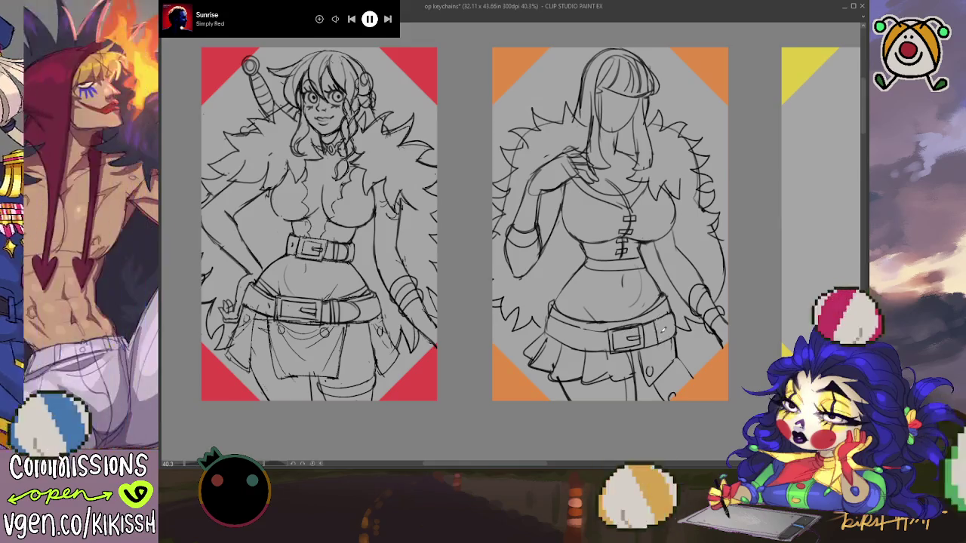
mouse_move(646, 341)
mouse_down()
mouse_move(664, 343)
mouse_move(661, 321)
mouse_move(654, 332)
mouse_up()
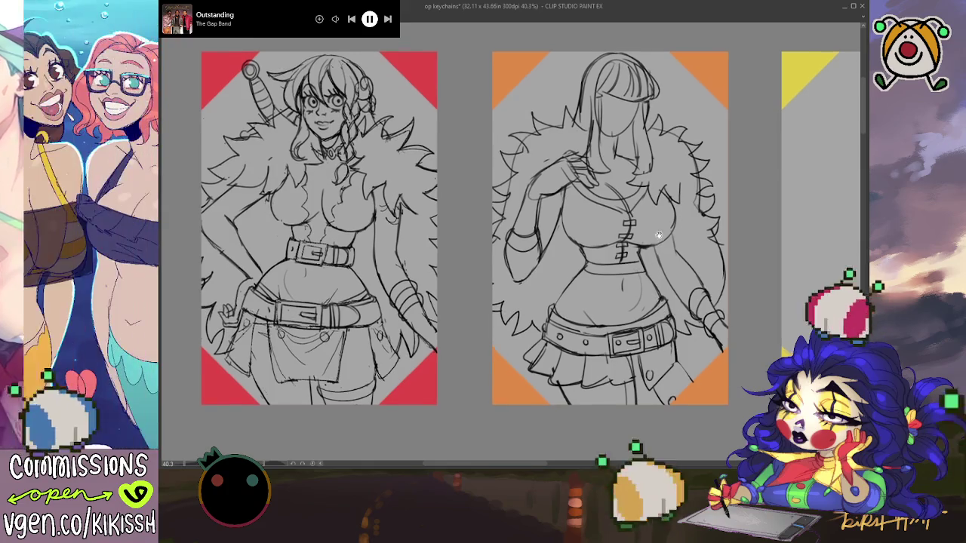
drag(658, 236, 663, 239)
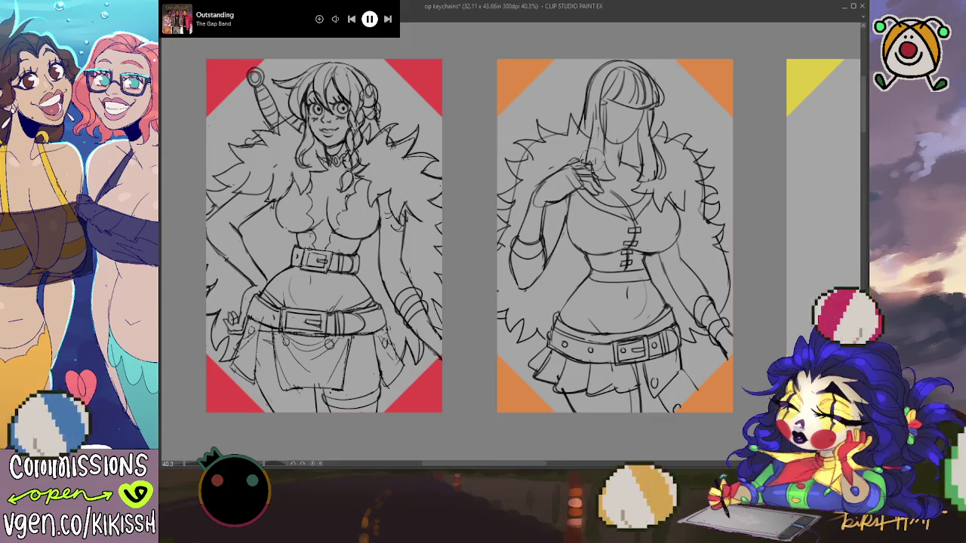
Mirror the canvas view horizontally to check the red and orange card sketches.
scroll(708, 128, down, 1)
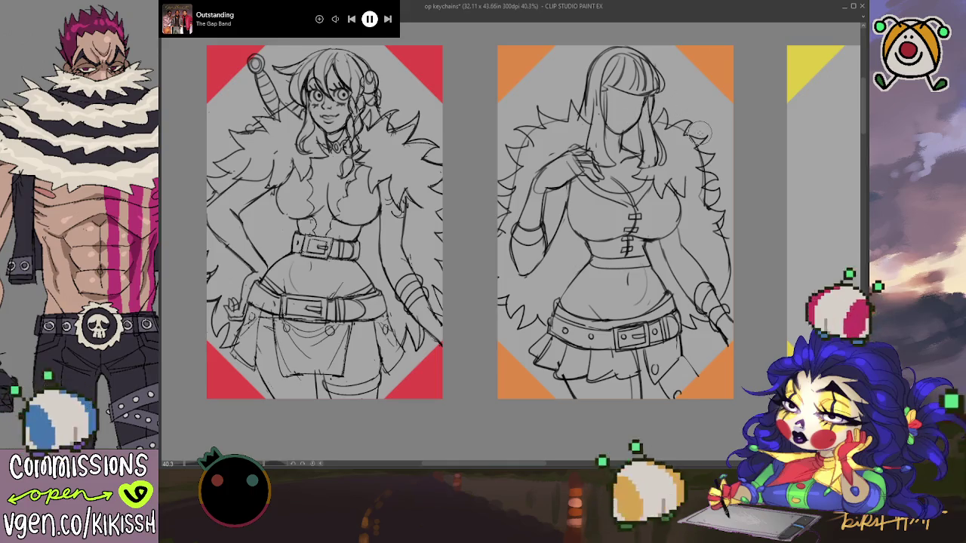
drag(698, 134, 688, 125)
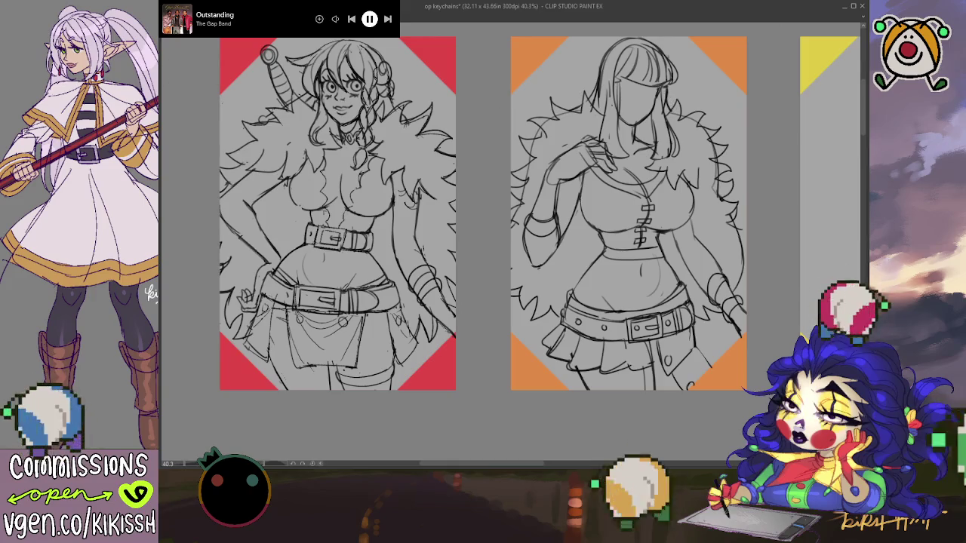
key(h)
scroll(502, 185, up, 3)
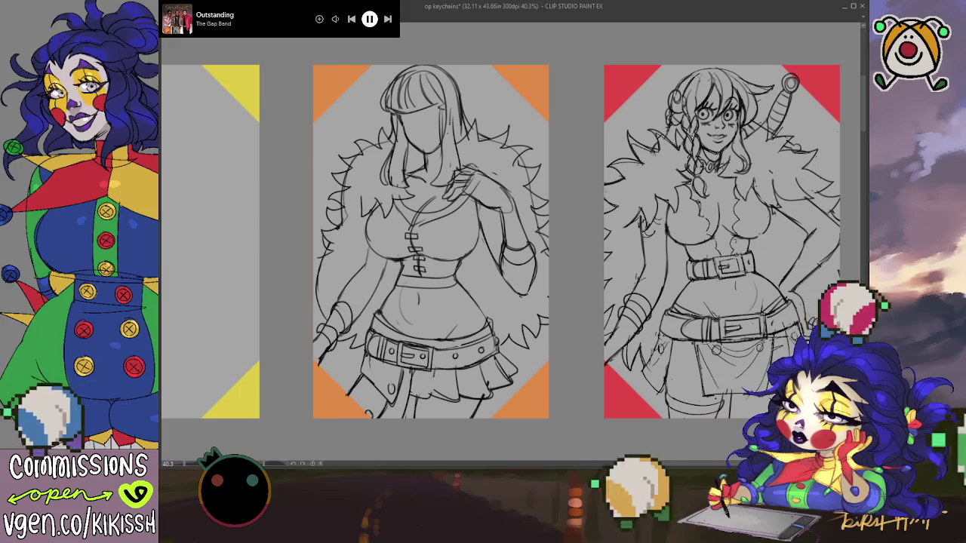
Lasso the orange-card woman and scale her down slightly with Ctrl+T, then deselect.
key(h)
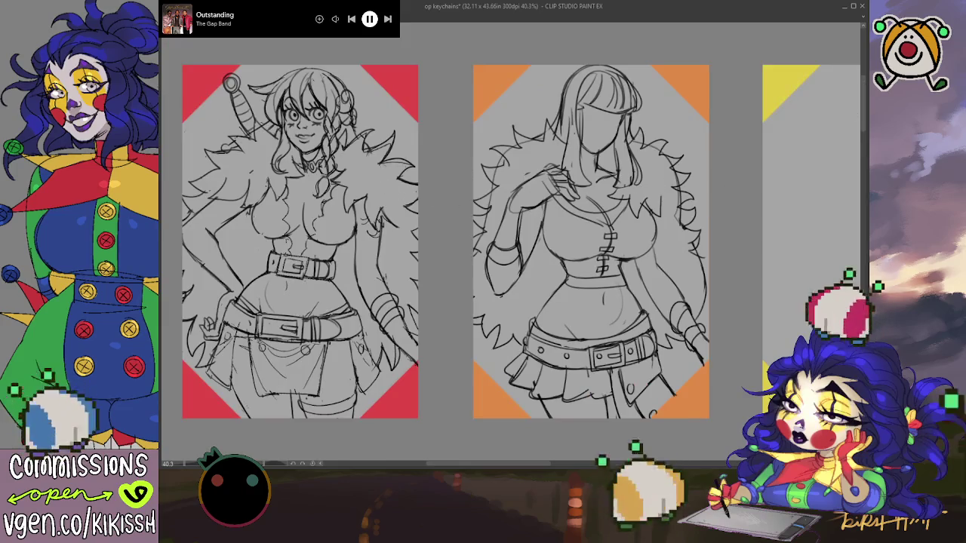
mouse_move(456, 310)
mouse_down()
mouse_move(511, 46)
mouse_move(451, 124)
mouse_up()
key(ctrl+t)
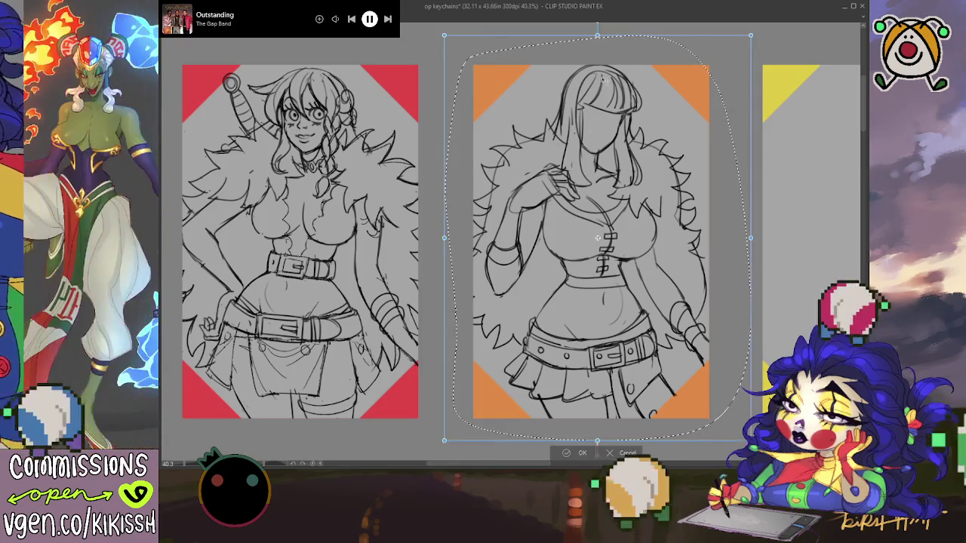
drag(597, 34, 597, 42)
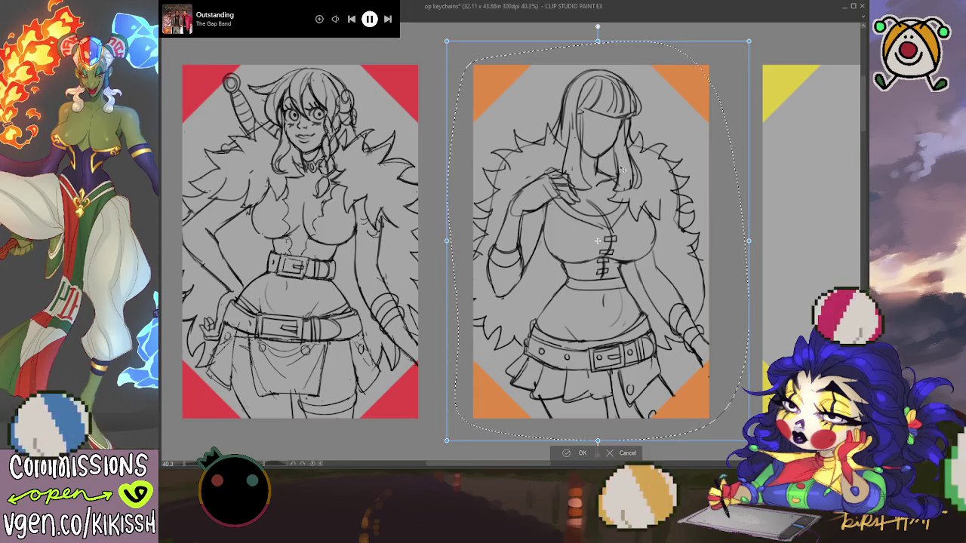
key(Return)
key(ctrl+d)
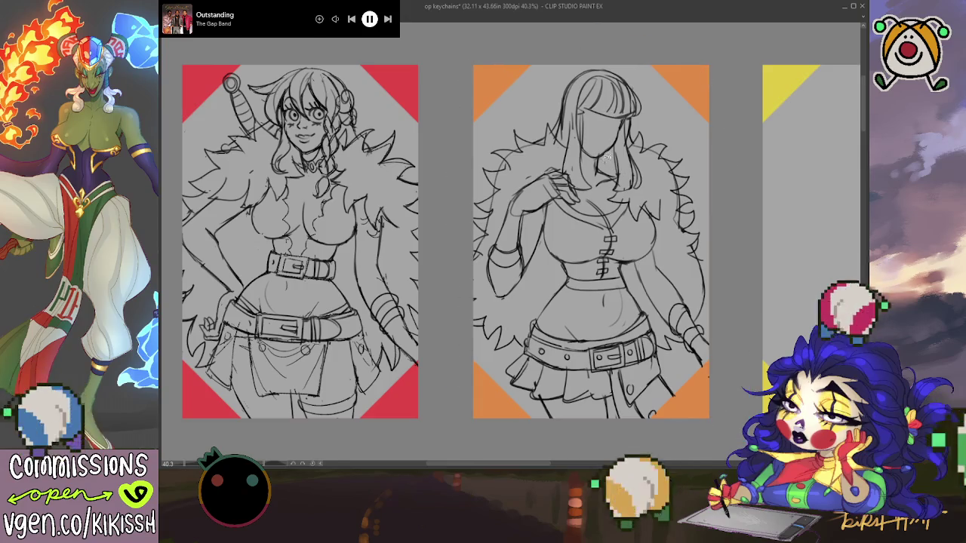
scroll(613, 133, up, 2)
Erase the orange-card woman's rough eye lines in a mirrored view, then unmirror it.
scroll(613, 133, up, 1)
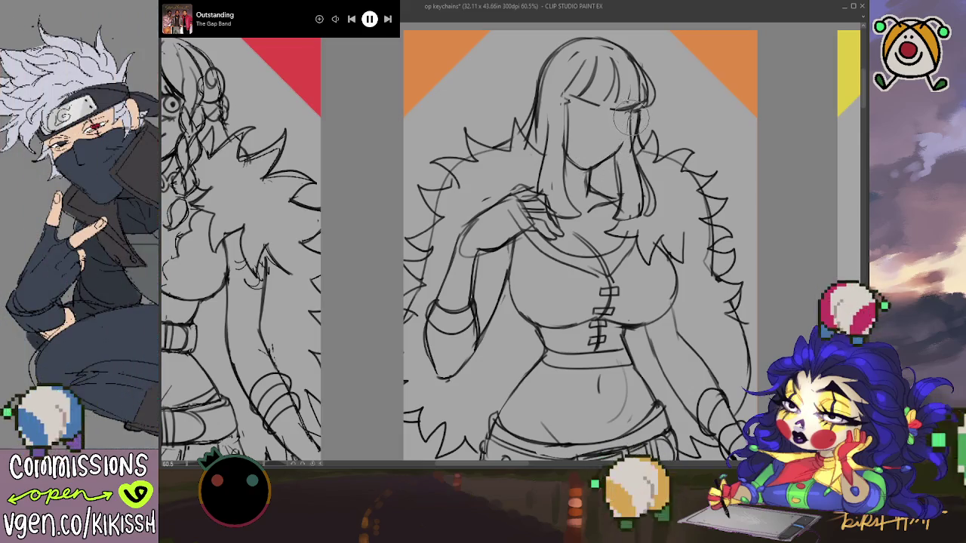
key(h)
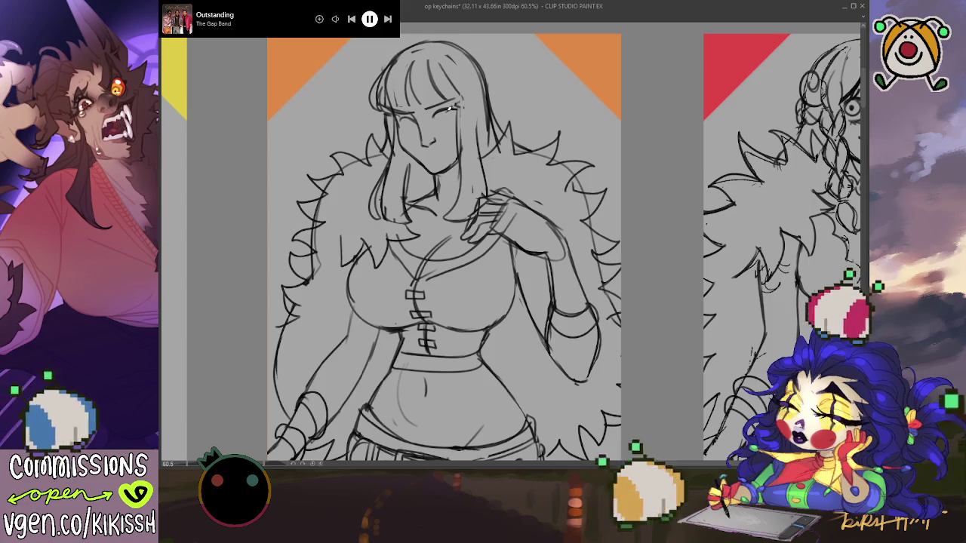
drag(450, 109, 441, 111)
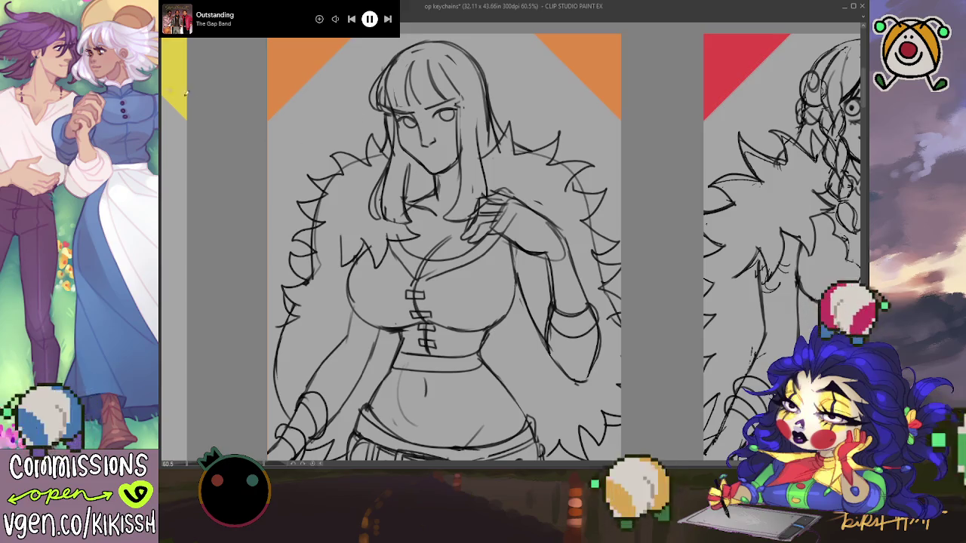
key(h)
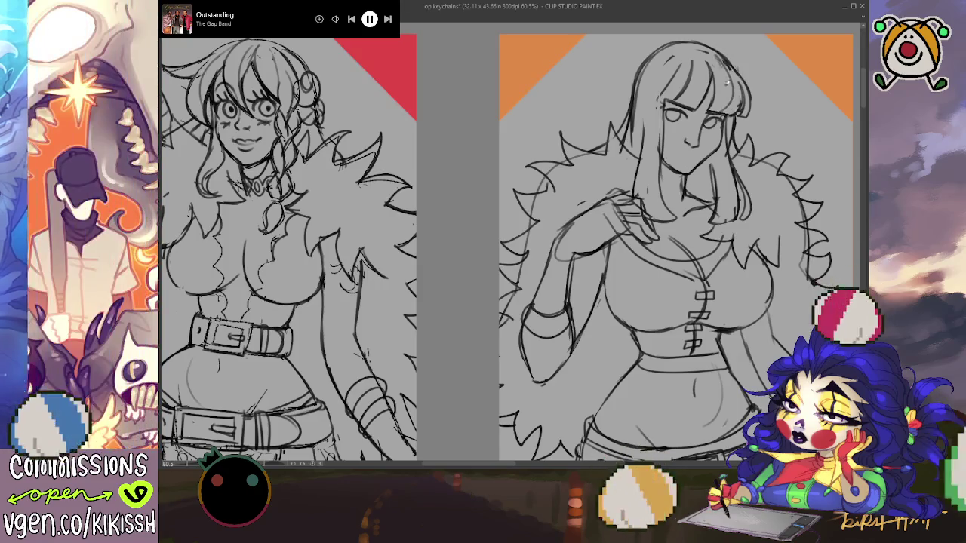
Draw several long hair strands on the orange-card woman, redoing one bad crown stroke.
drag(674, 94, 695, 51)
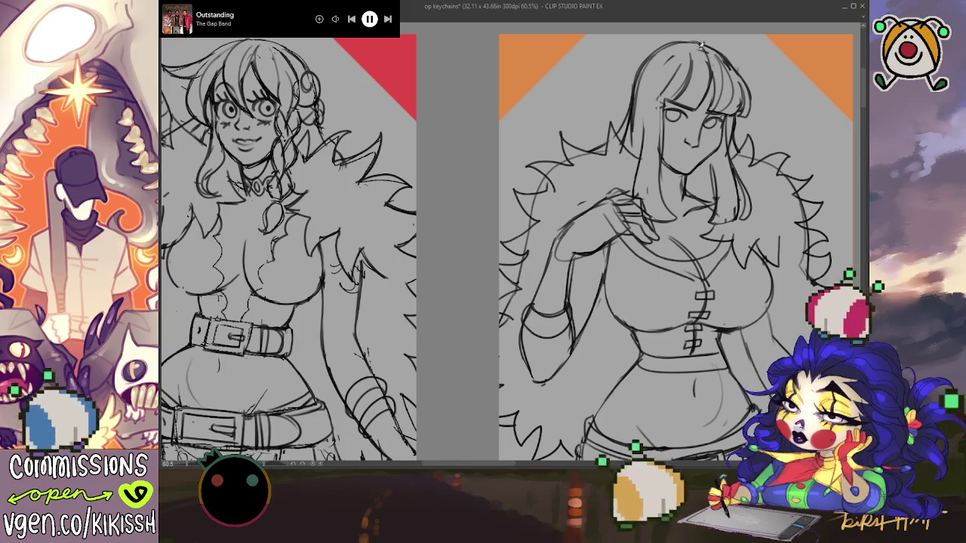
drag(679, 94, 687, 49)
drag(658, 89, 667, 98)
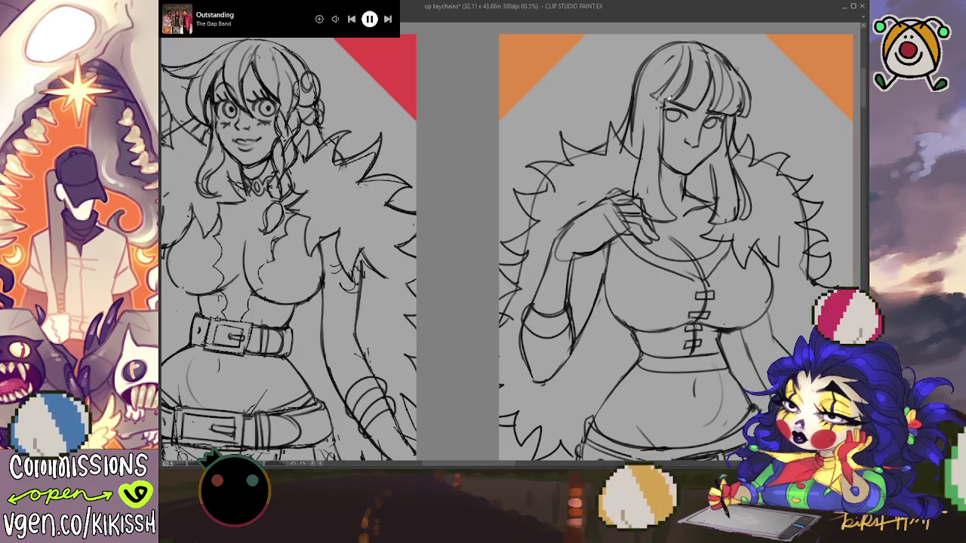
drag(682, 47, 646, 136)
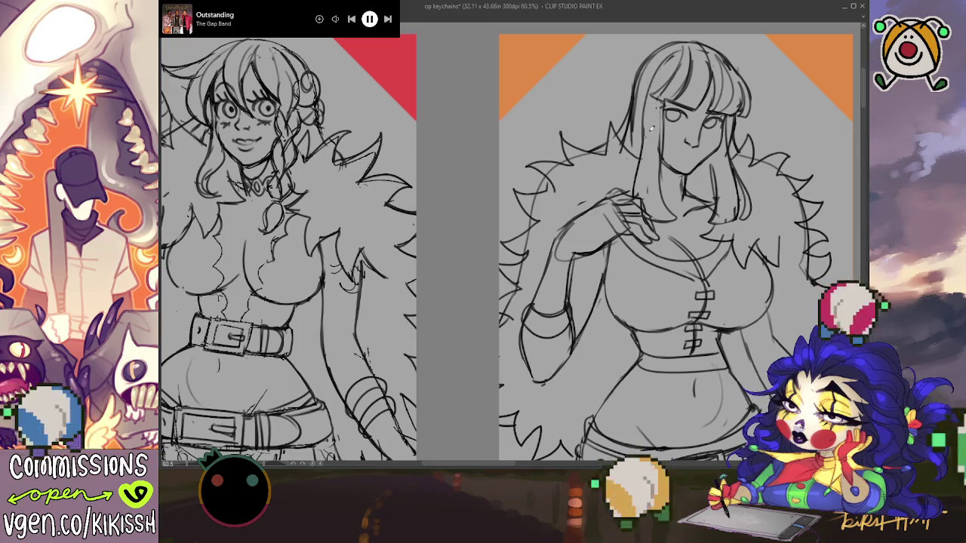
drag(667, 64, 650, 181)
key(ctrl+z)
drag(669, 54, 660, 178)
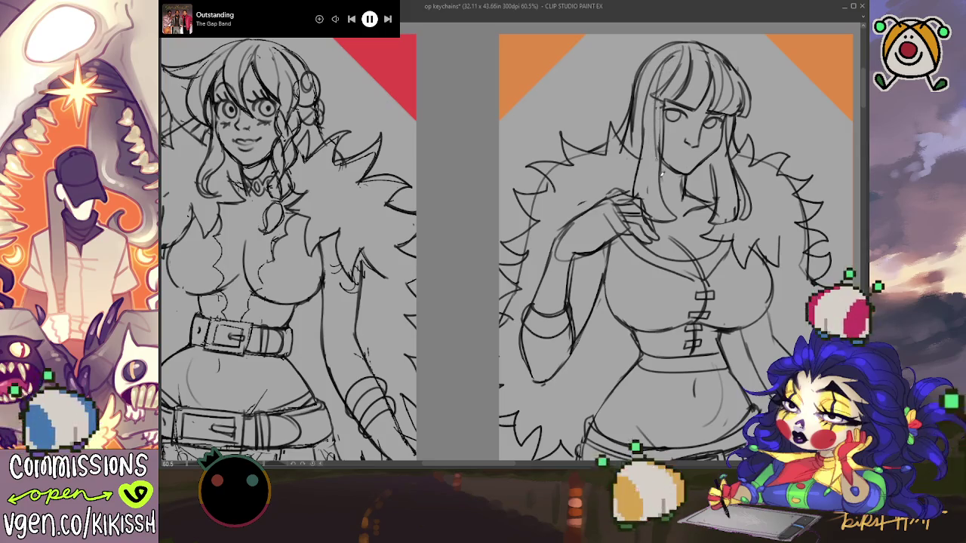
drag(649, 94, 654, 219)
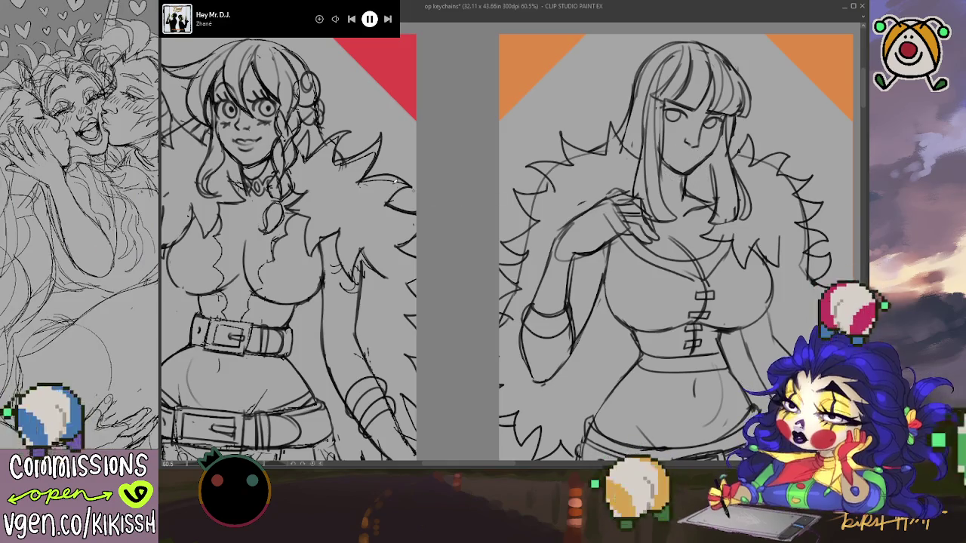
In a mirrored view, draw her nose and smile and darken the eye and brow marks.
key(h)
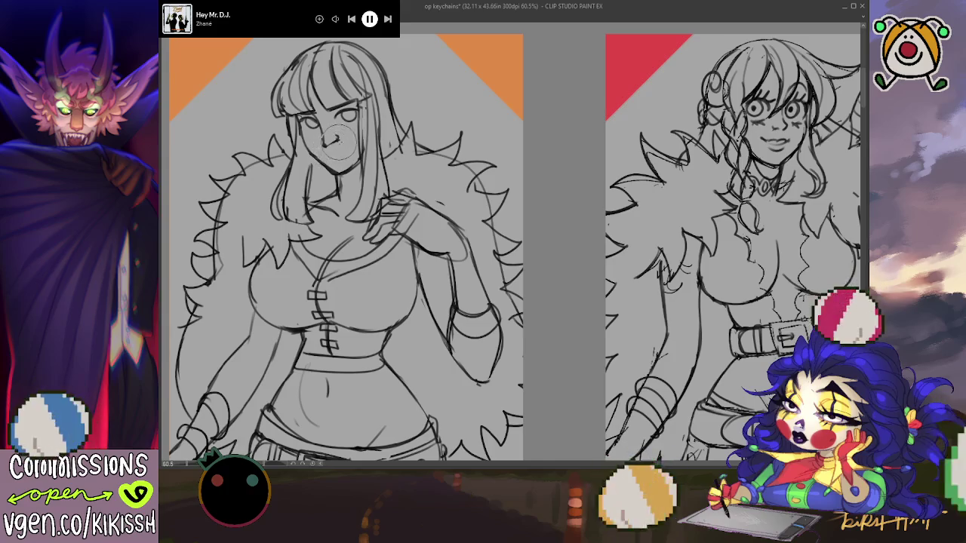
drag(332, 132, 326, 147)
drag(332, 110, 349, 107)
drag(325, 153, 347, 148)
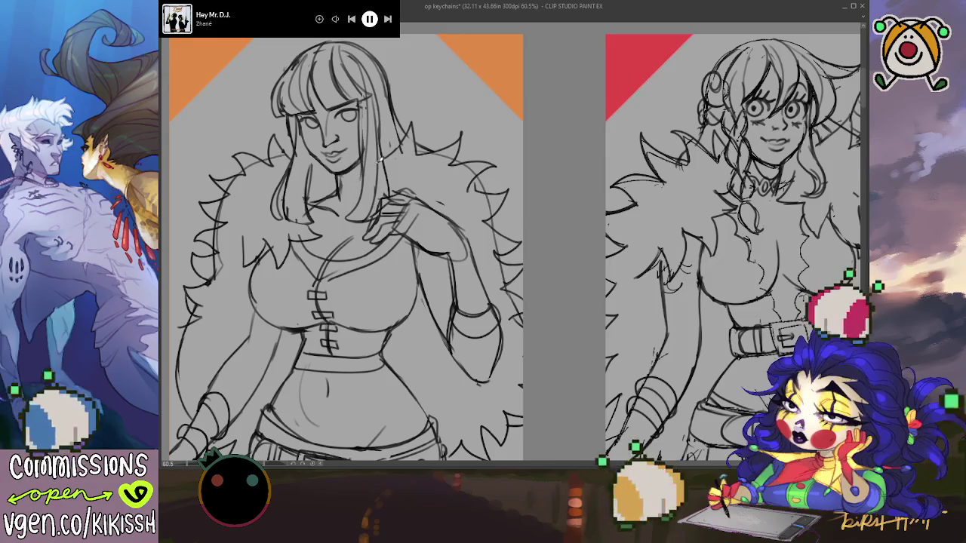
scroll(380, 158, down, 4)
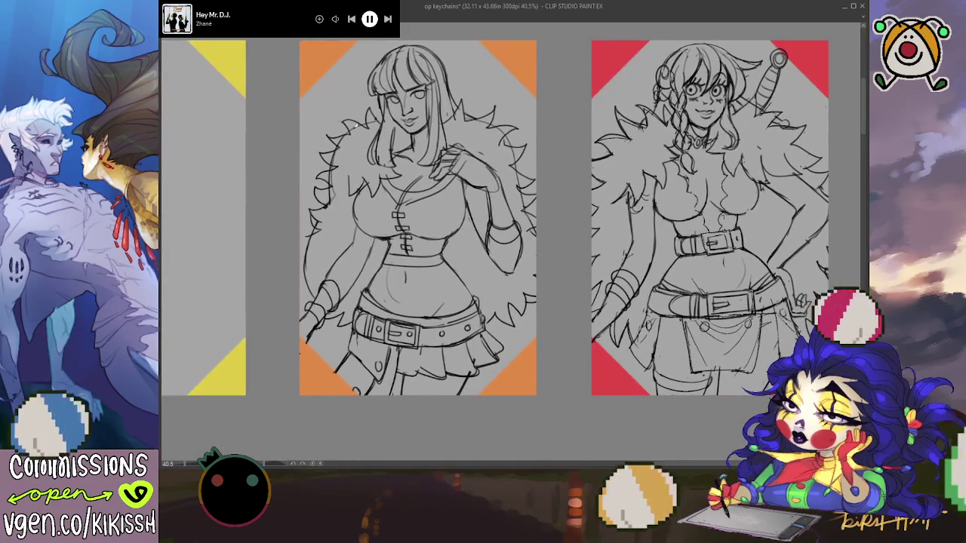
Unmirror the canvas, zoom to 49%, and recentre the view on the orange-card woman.
key(h)
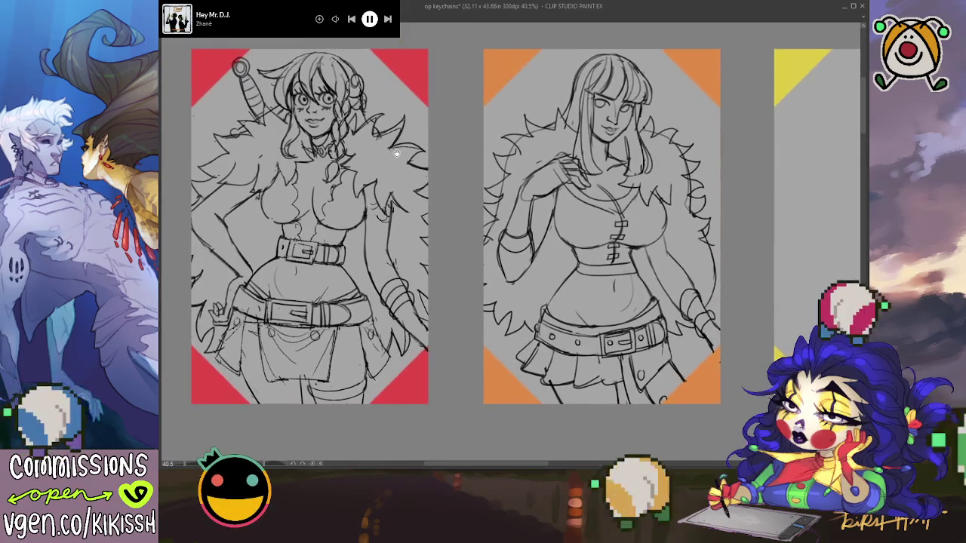
scroll(598, 89, up, 1)
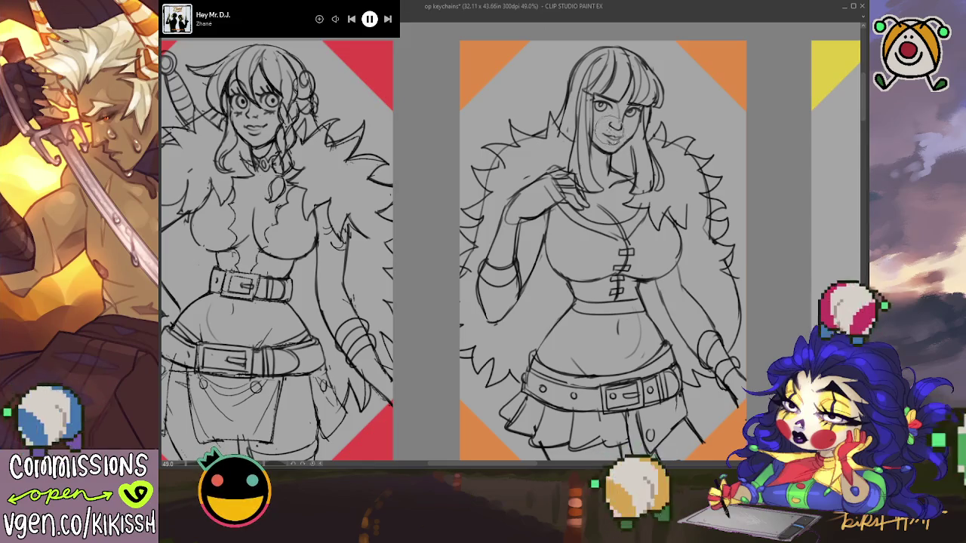
drag(615, 132, 655, 145)
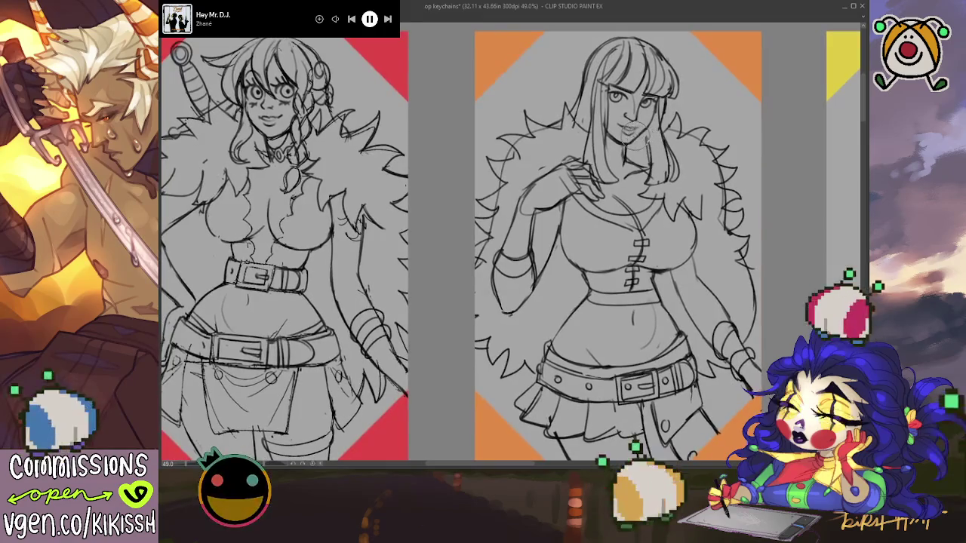